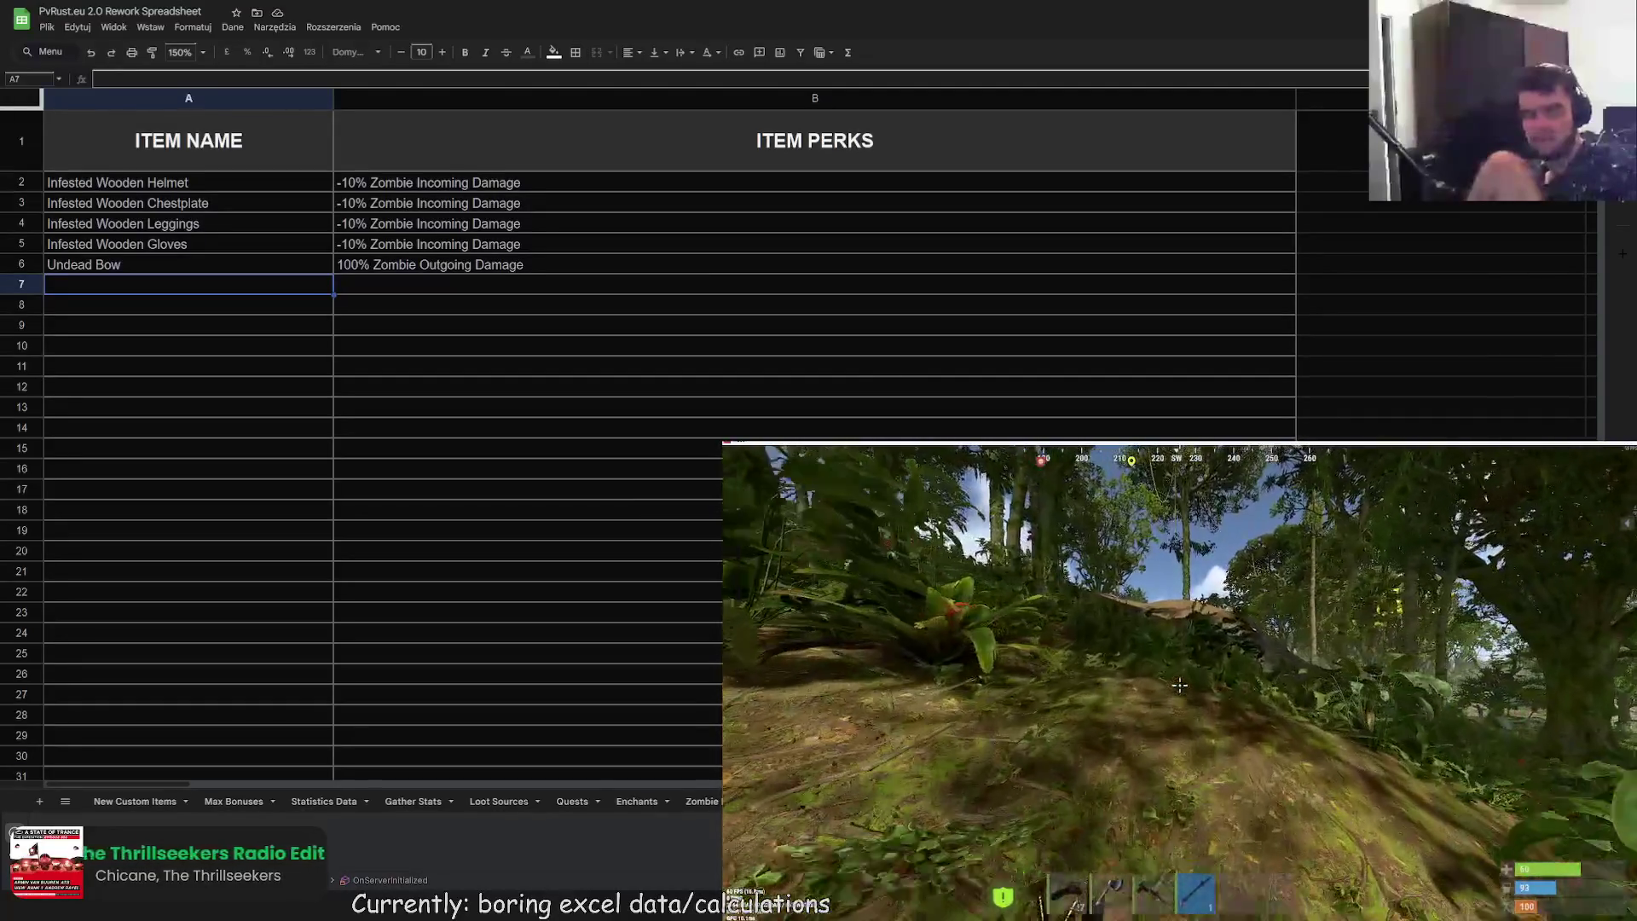
Step: Send the /minezombies chat command so blue X zombie markers appear across the world
text(/minezombies)
key(Return)
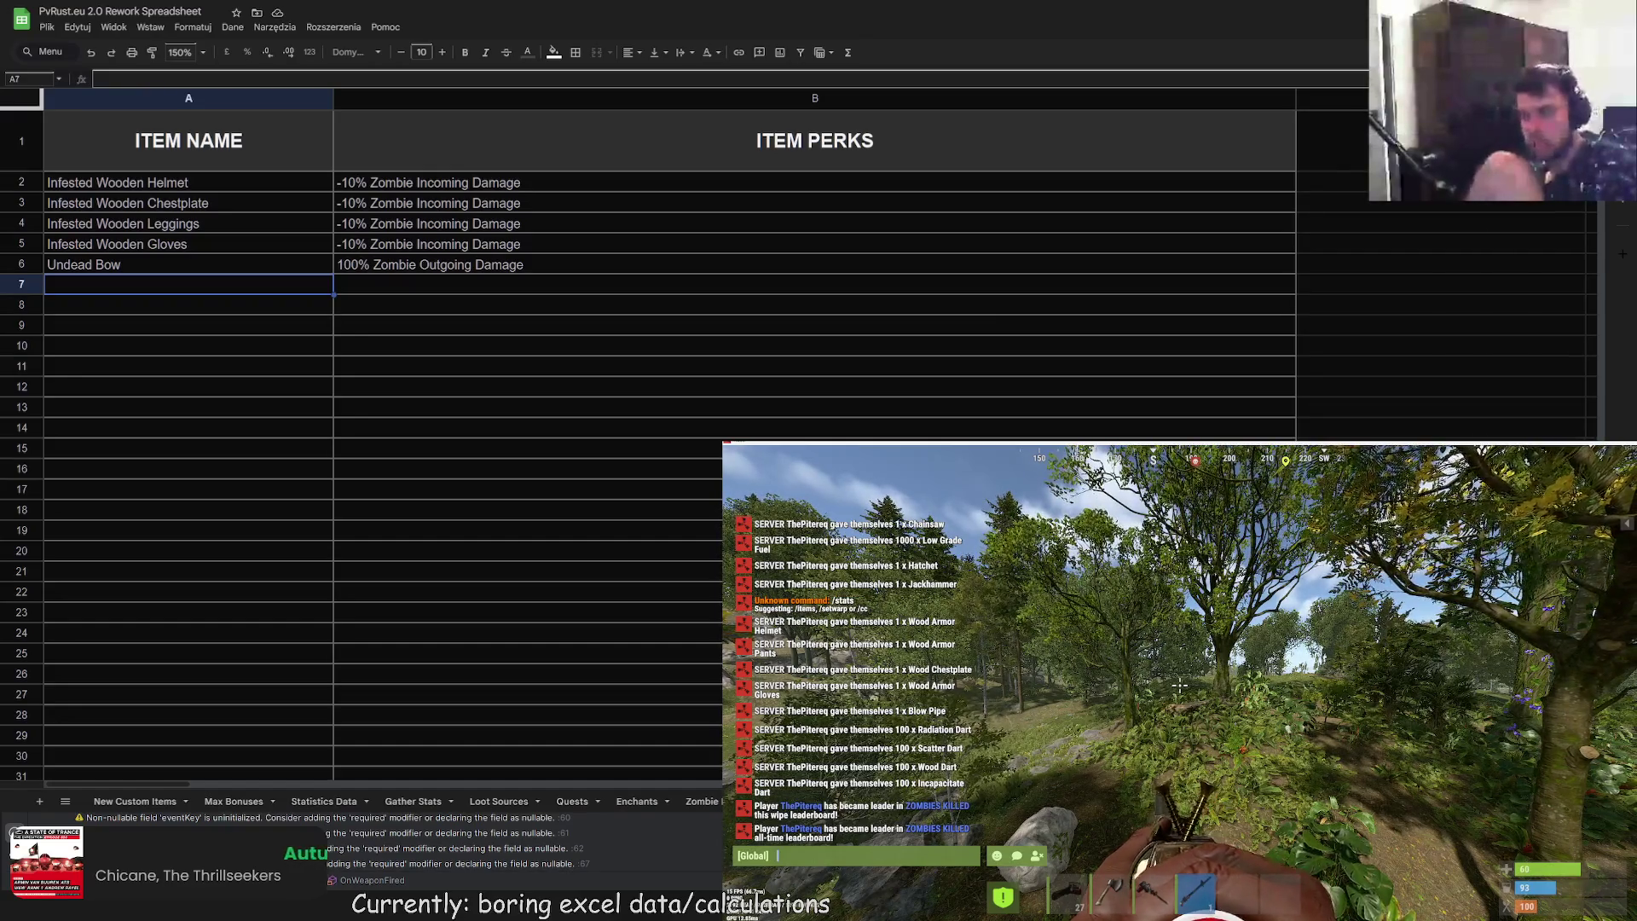
key(Escape)
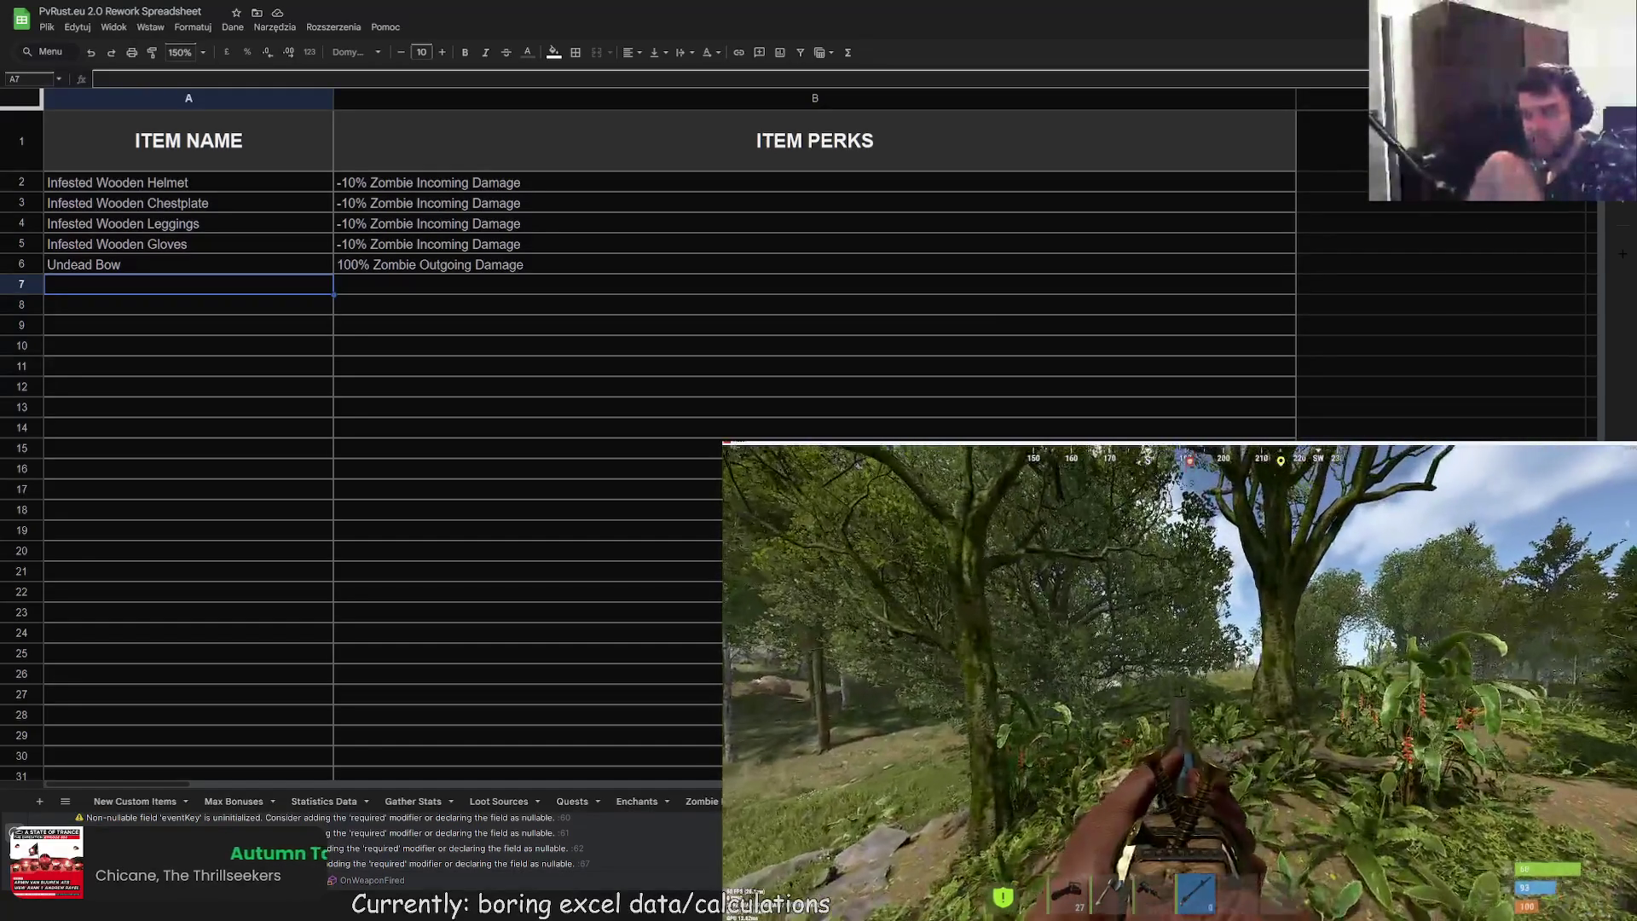
key(Return)
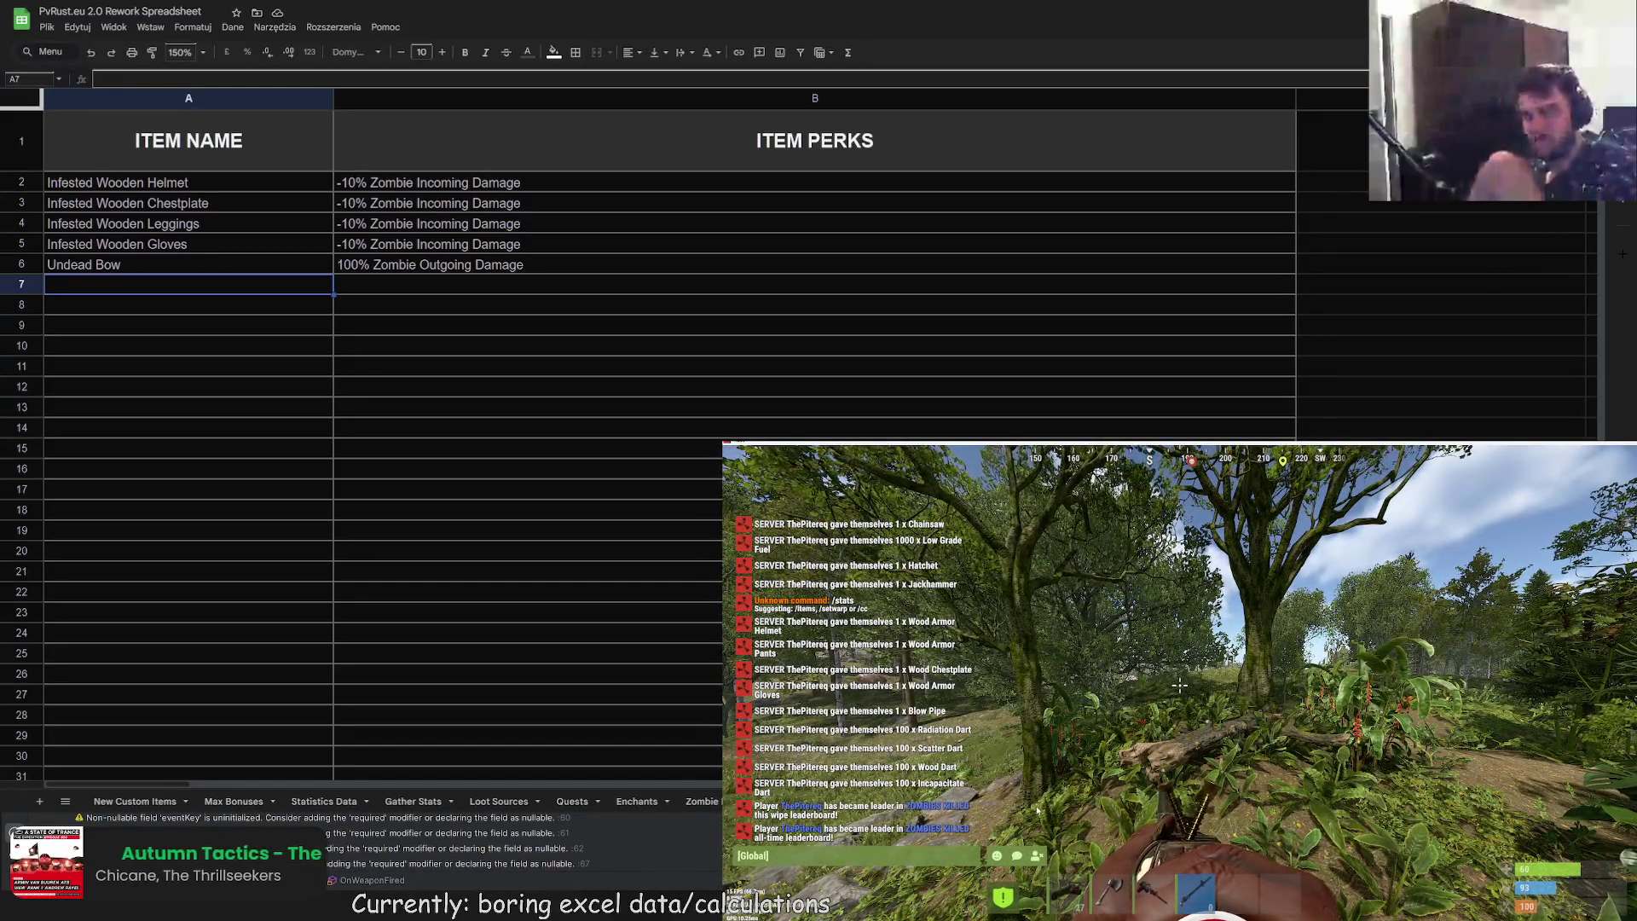
key(Escape)
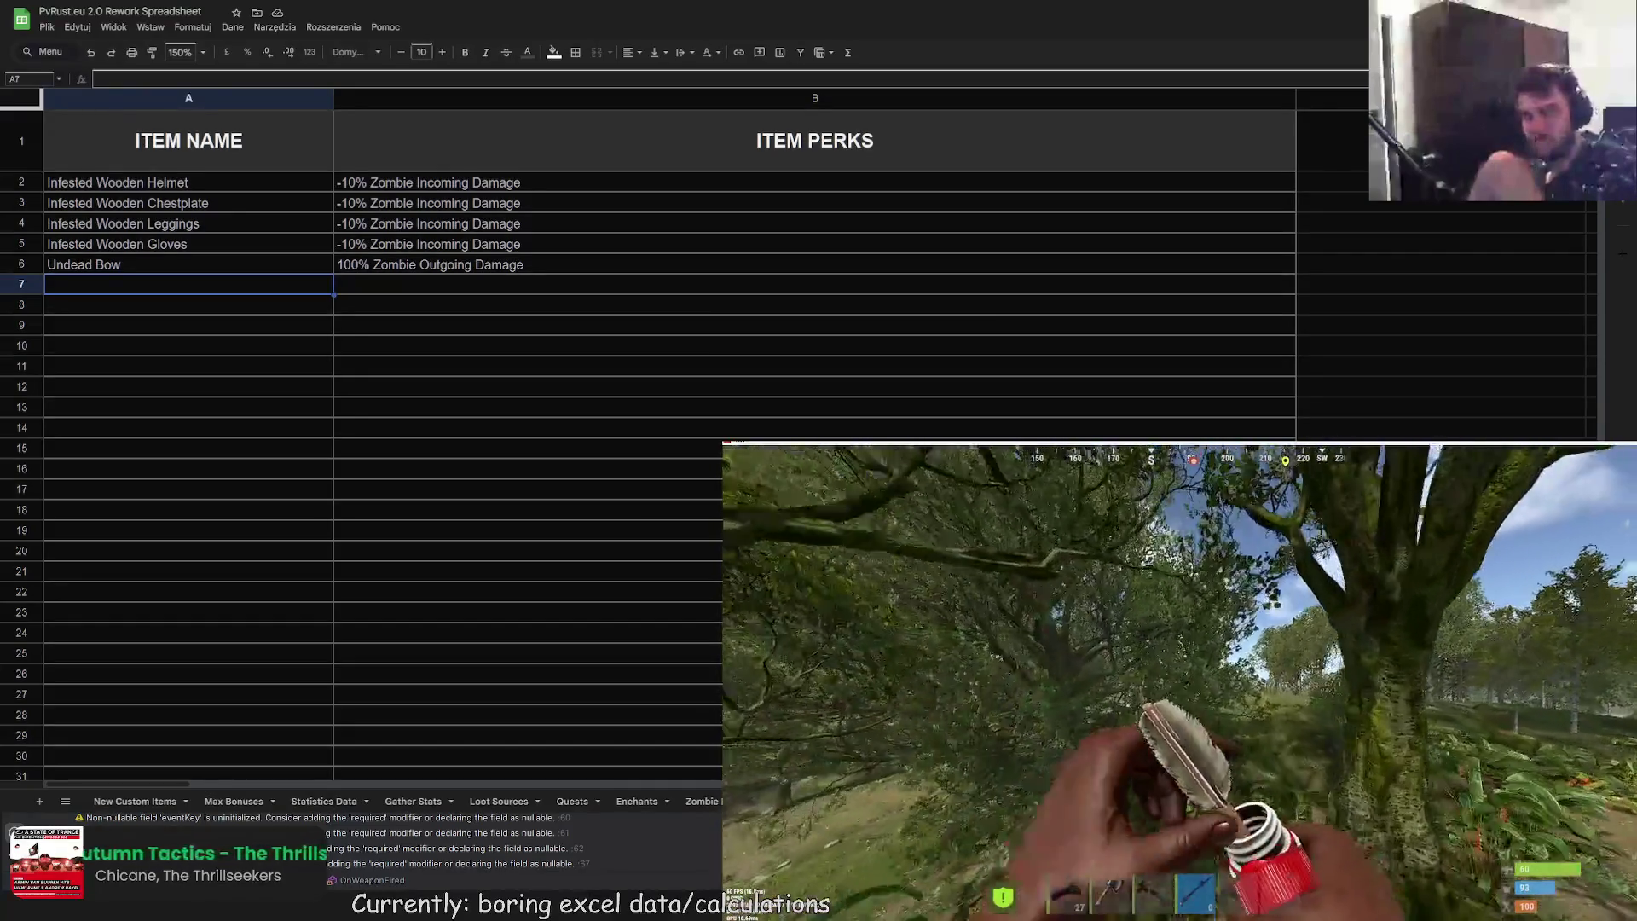
key(Return)
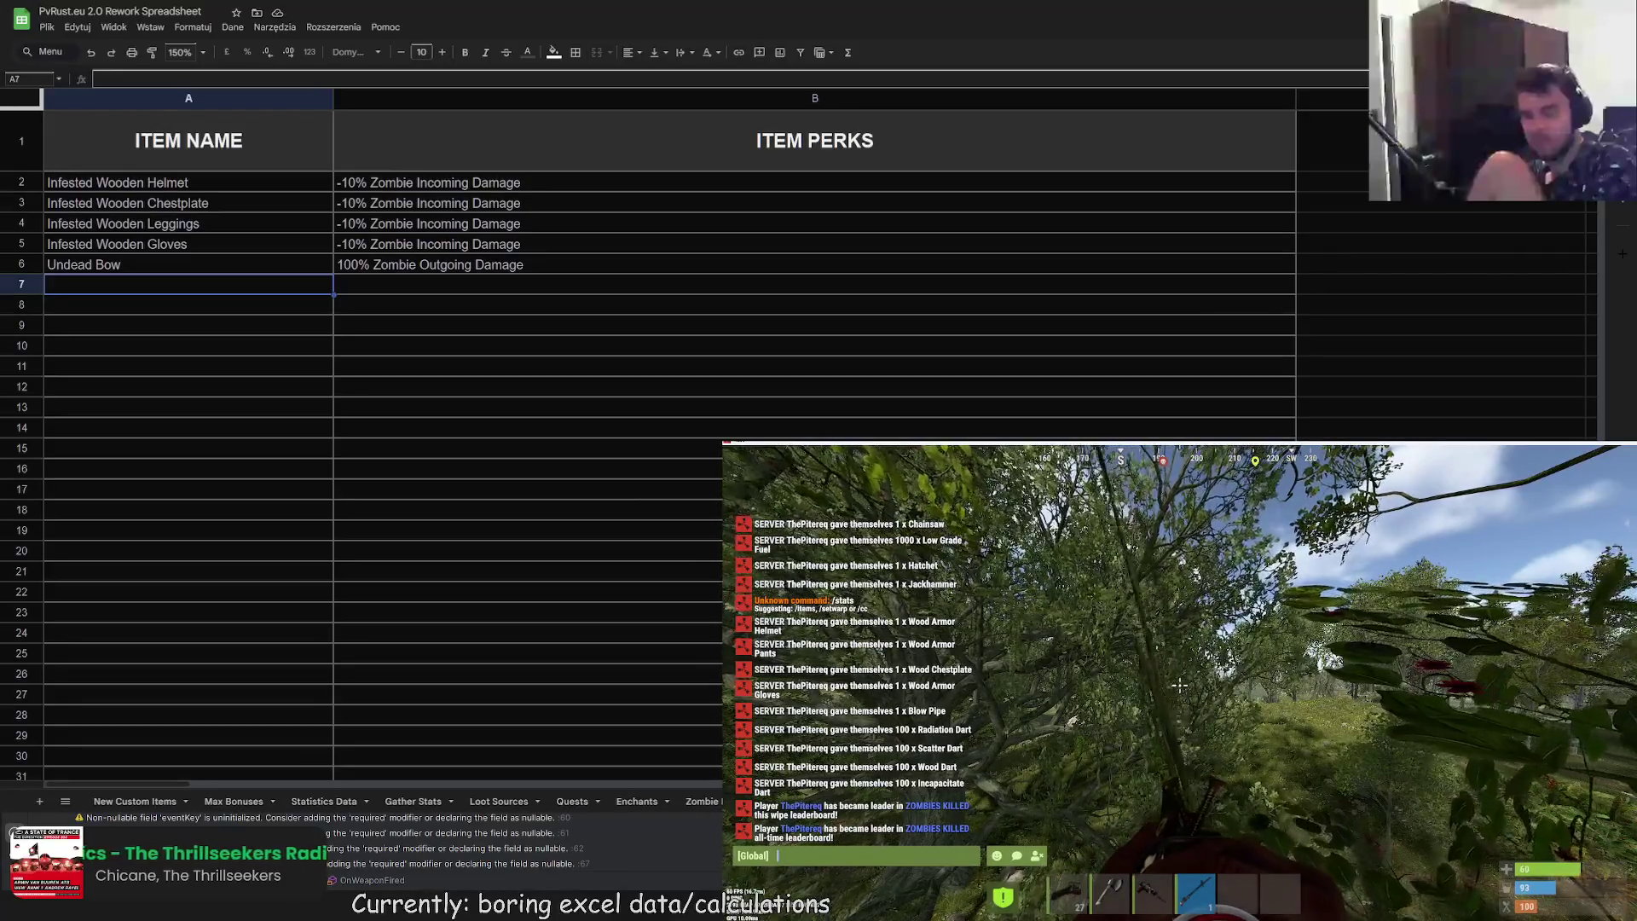
key(Escape)
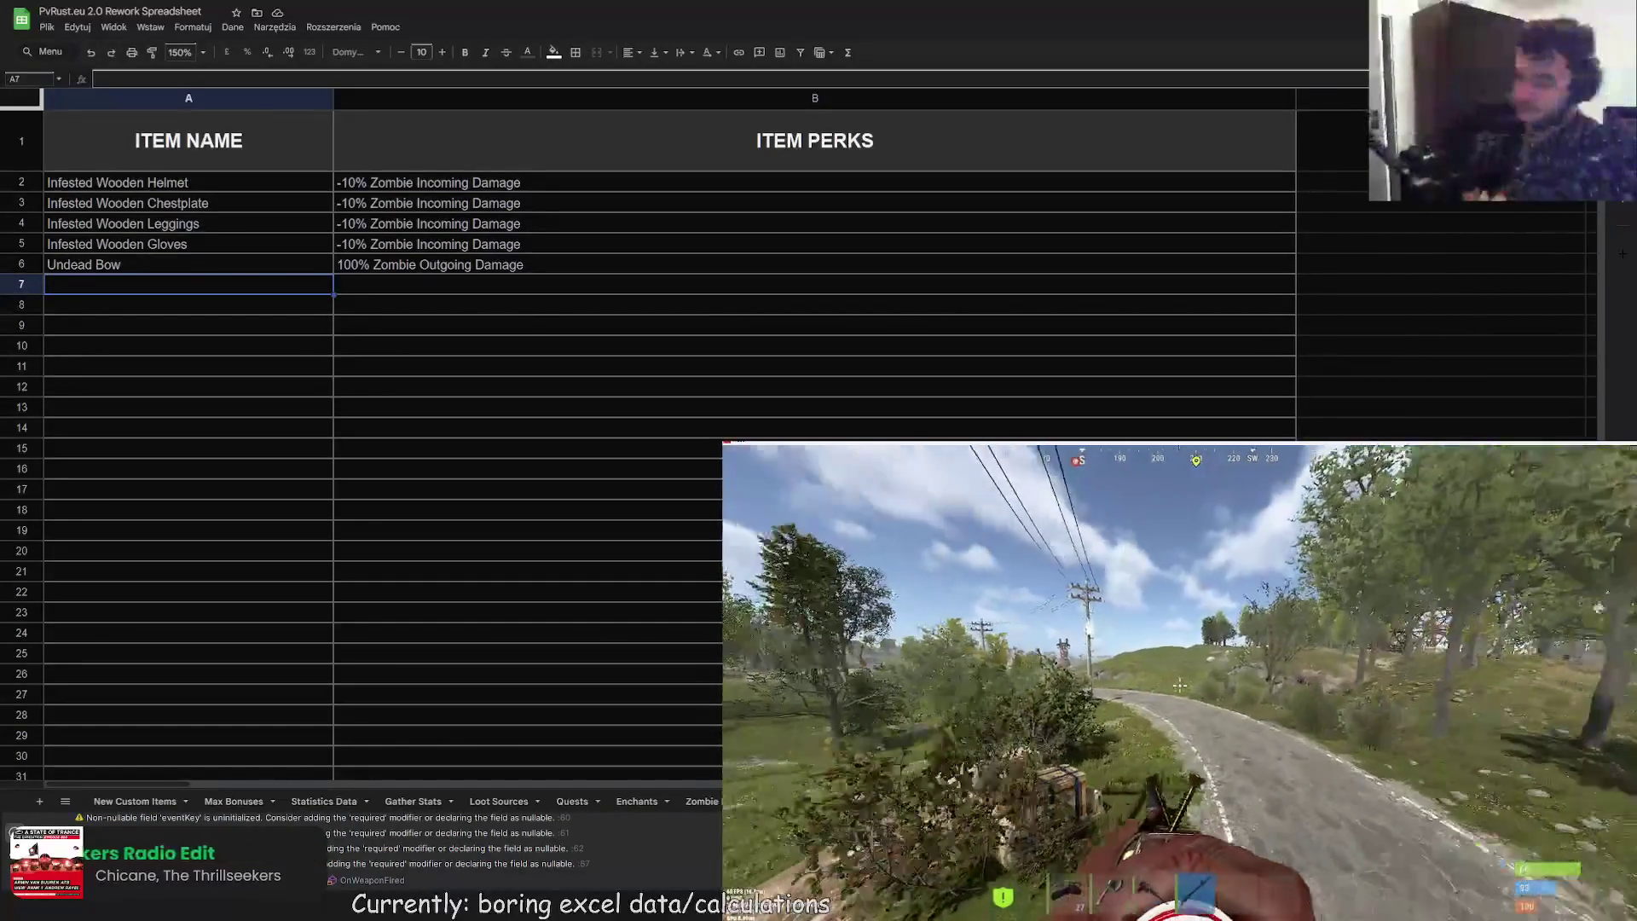
key(Return)
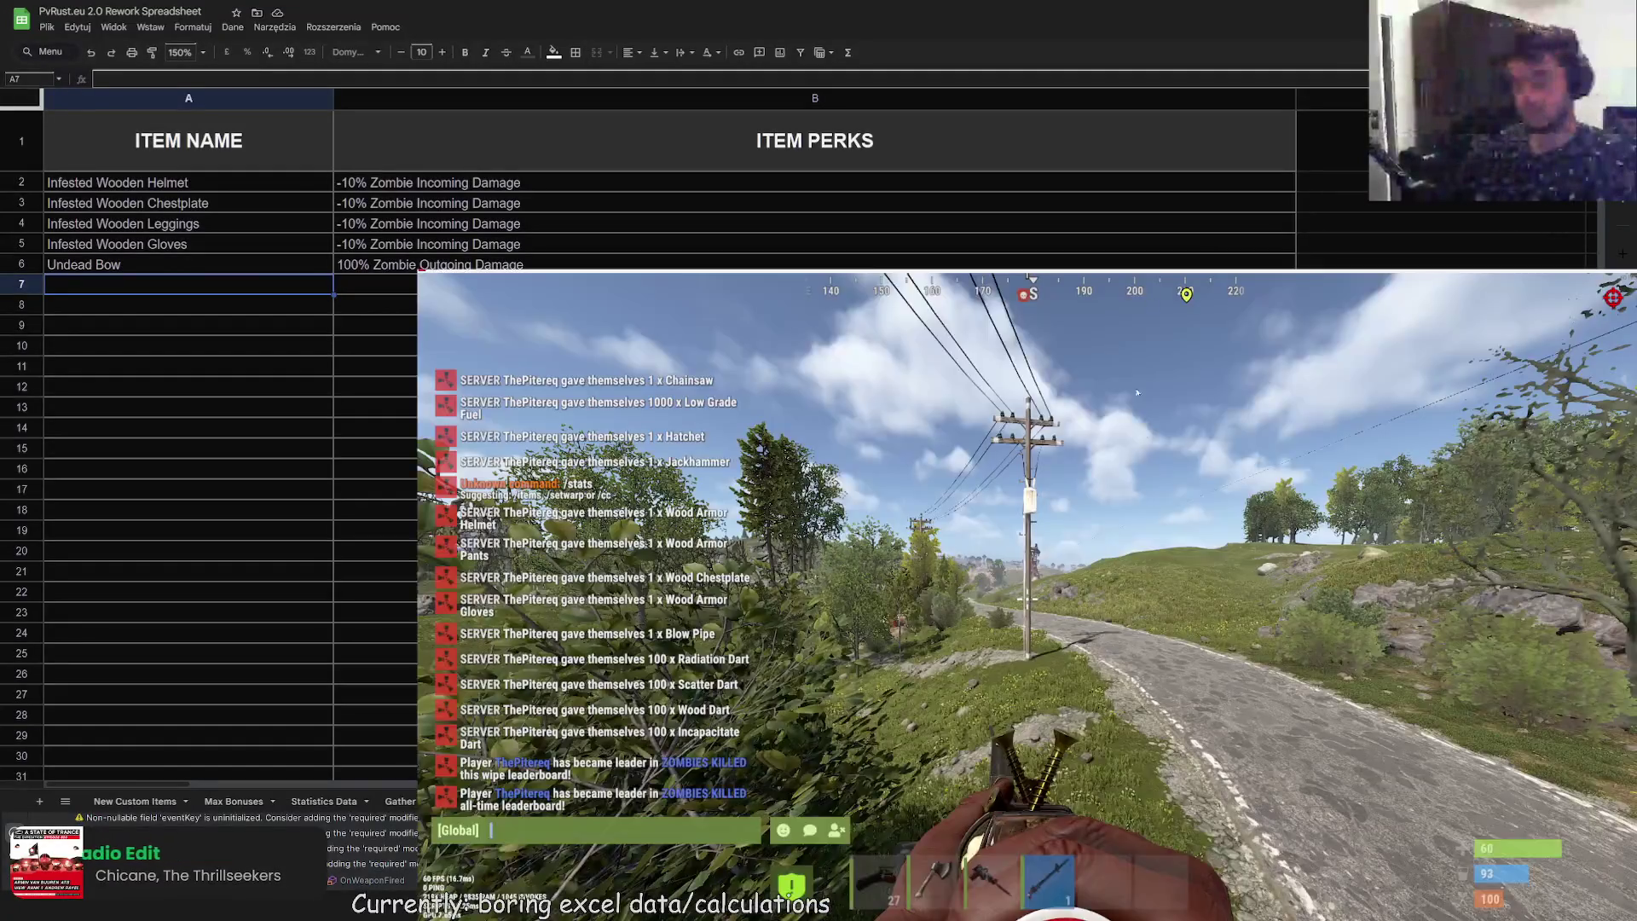
Step: Spawn an M249 from the F1 item menu and equip it from hotbar slot 5
key(Escape)
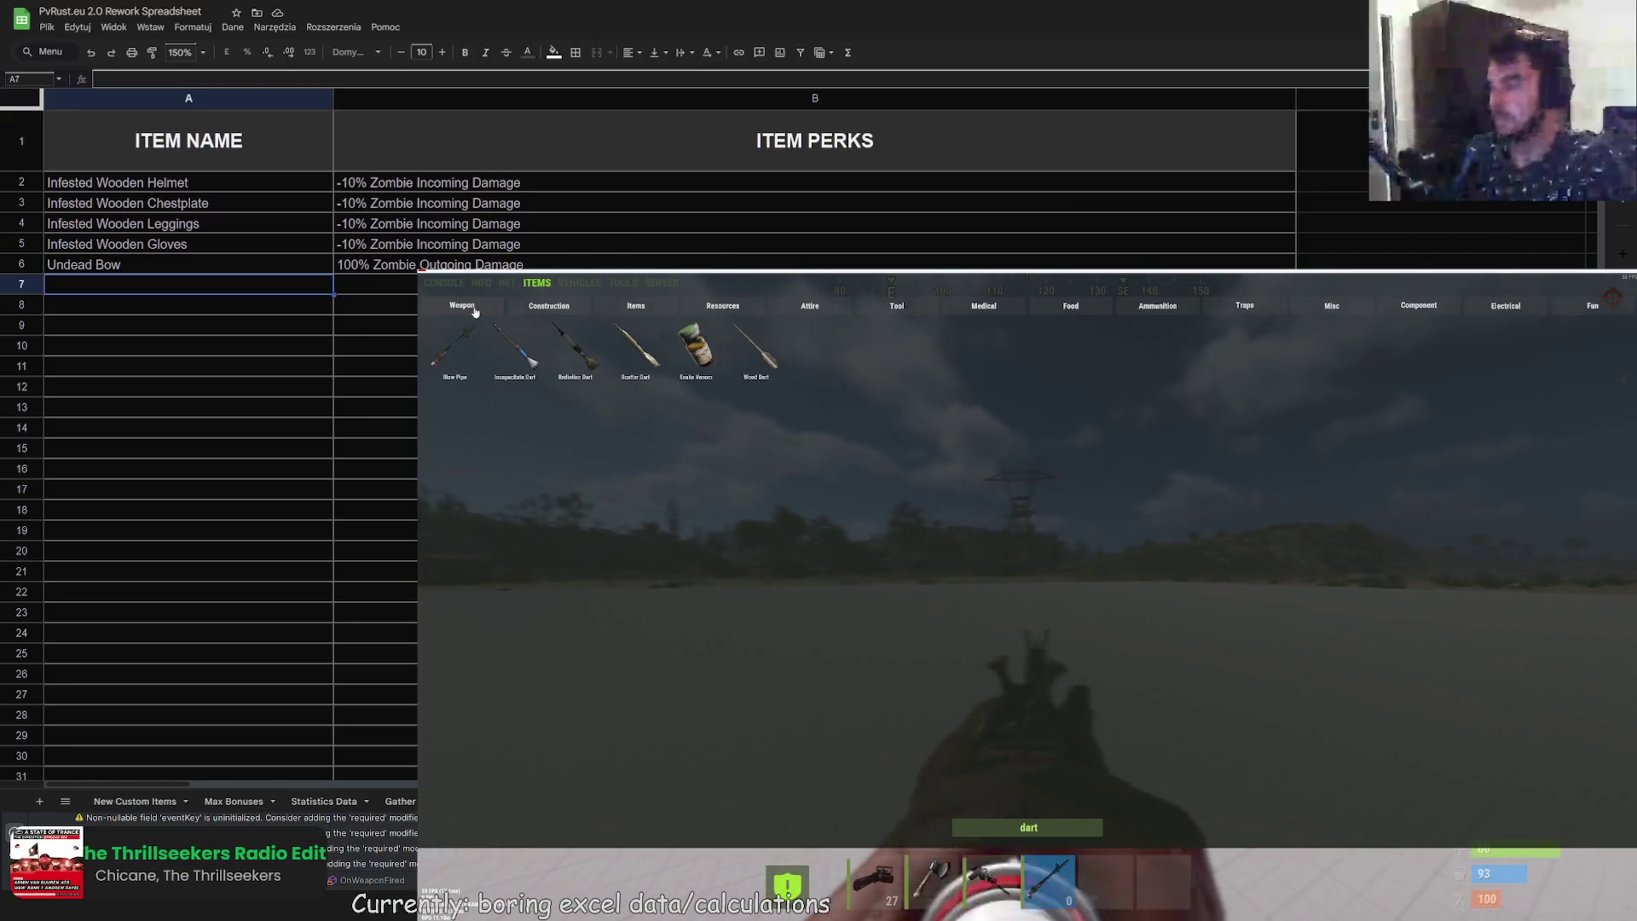
key(BackSpace)
key(BackSpace)
key(BackSpace)
click(462, 305)
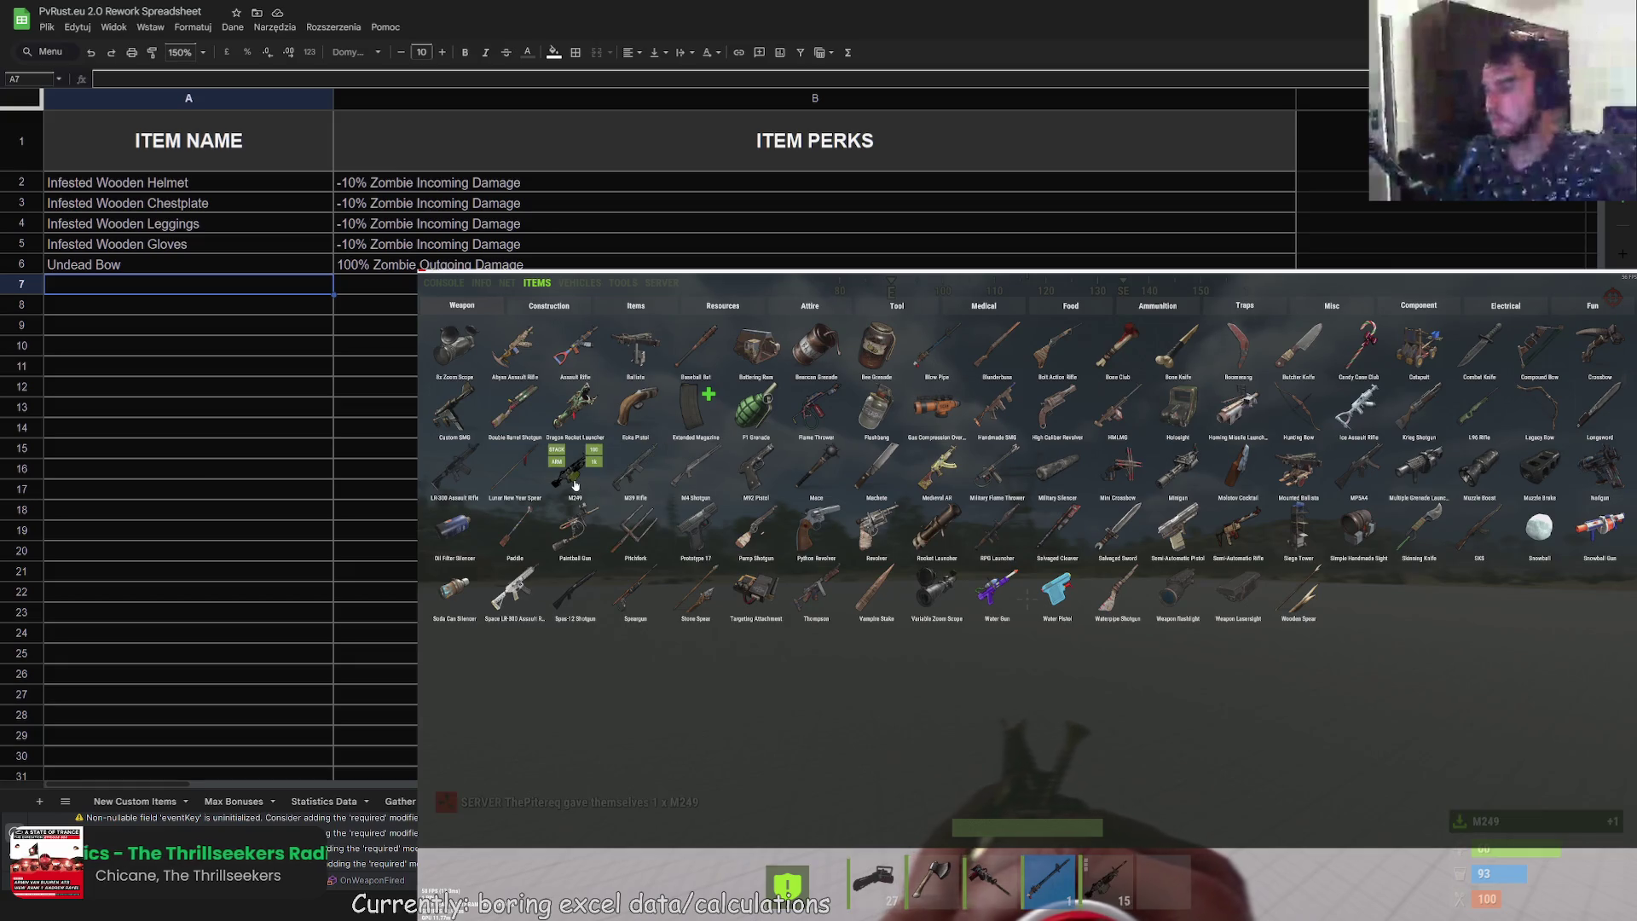
key(F1)
key(5)
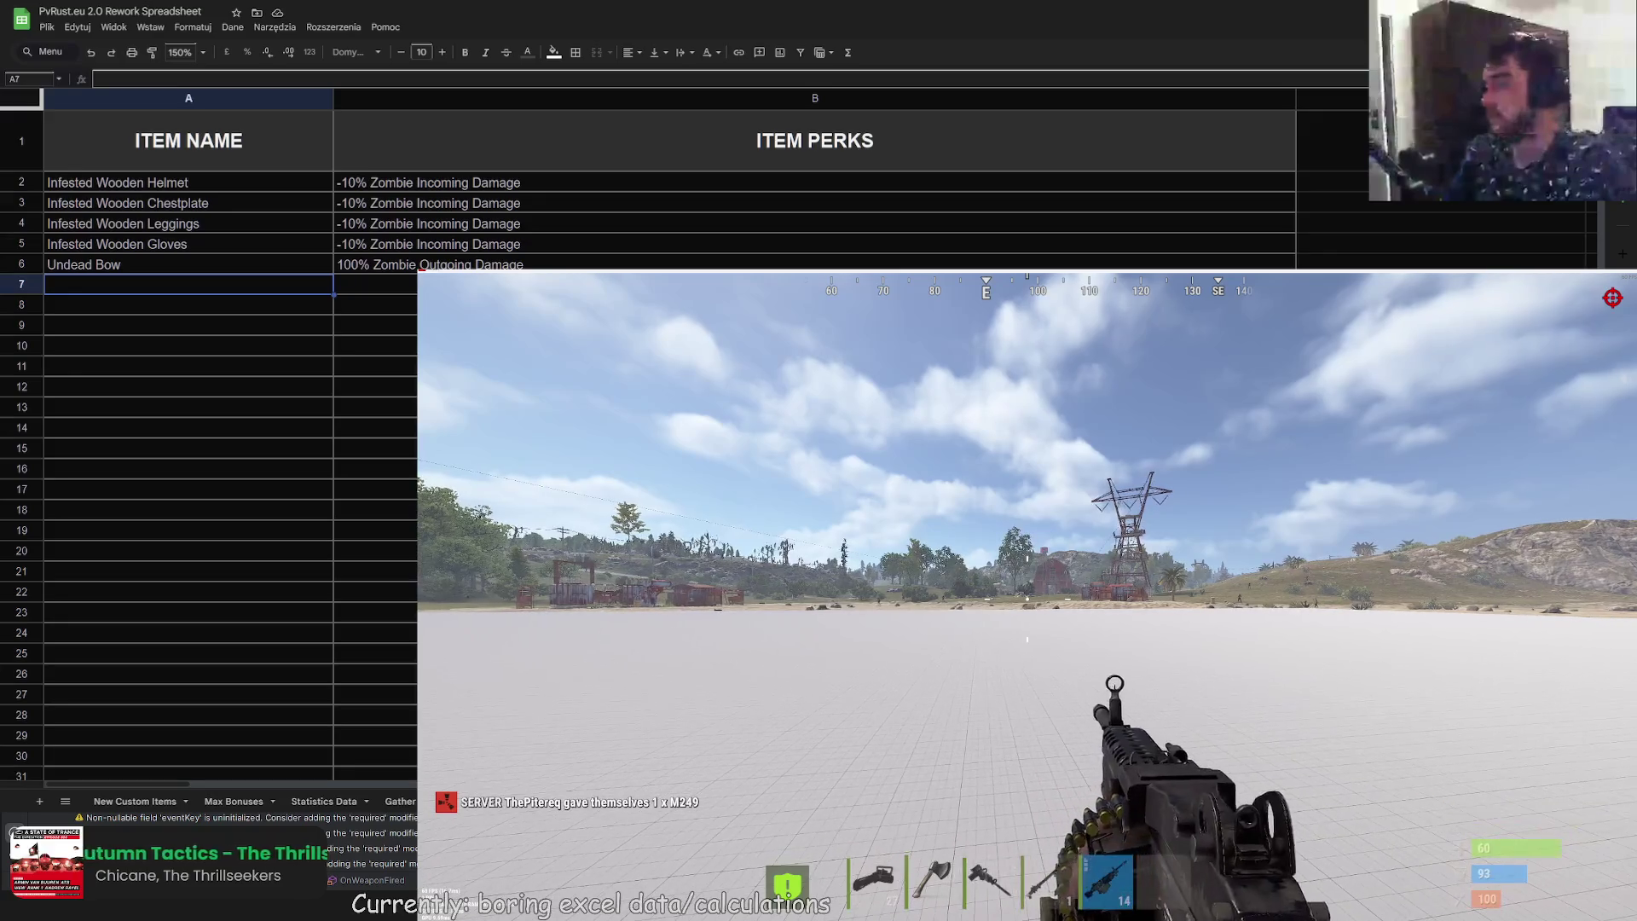
right_click(1028, 559)
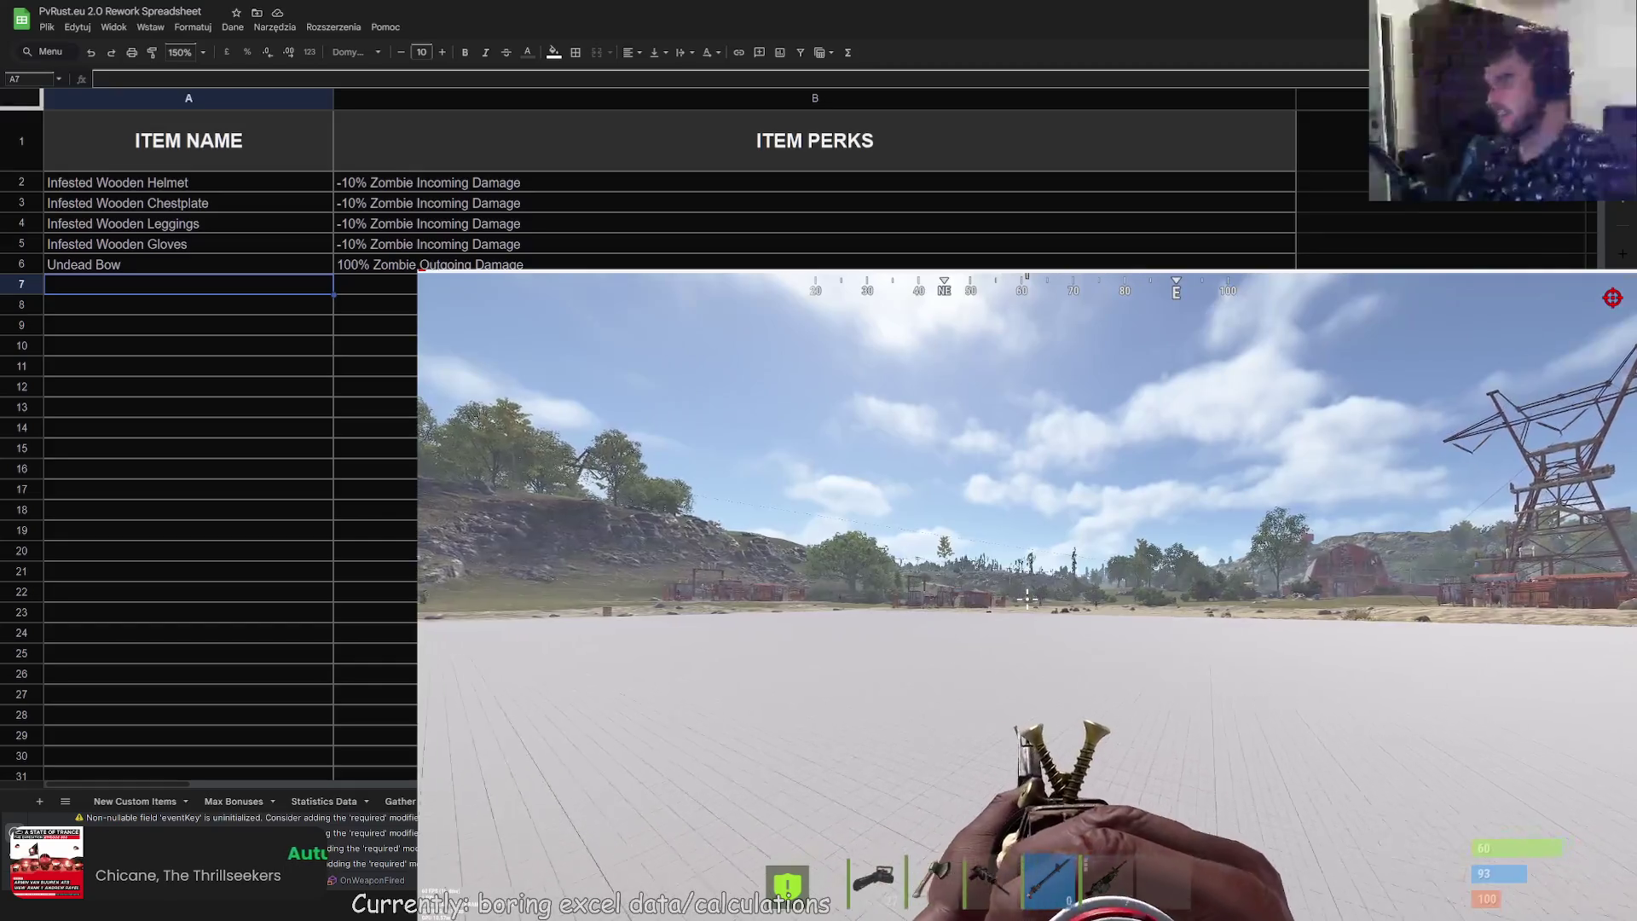
key(r)
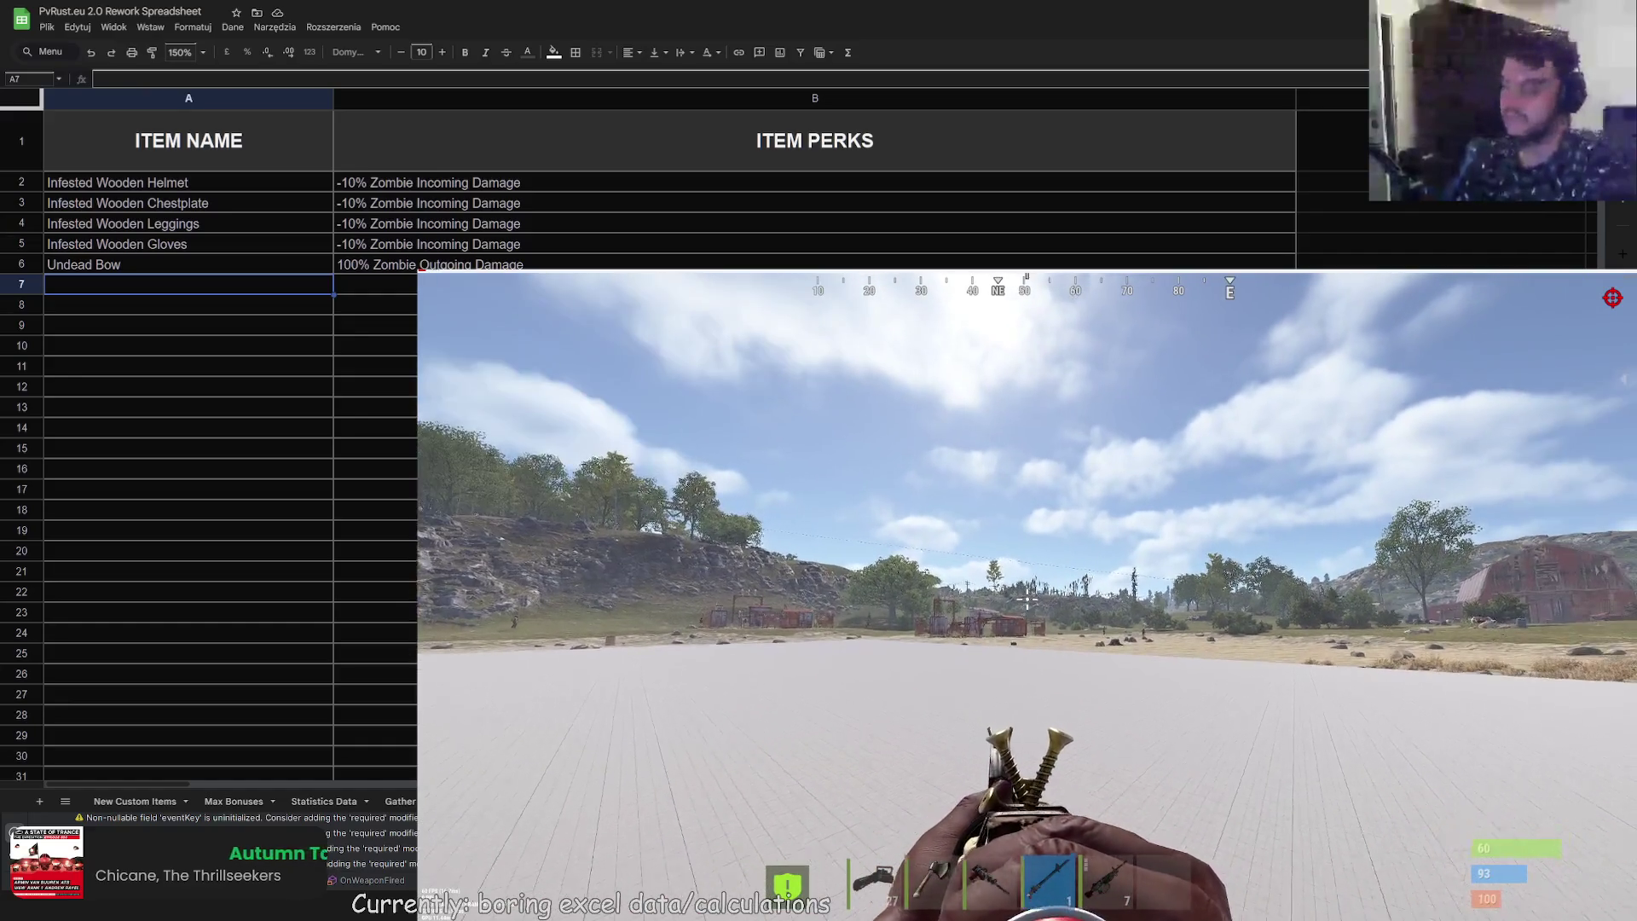
key(Return)
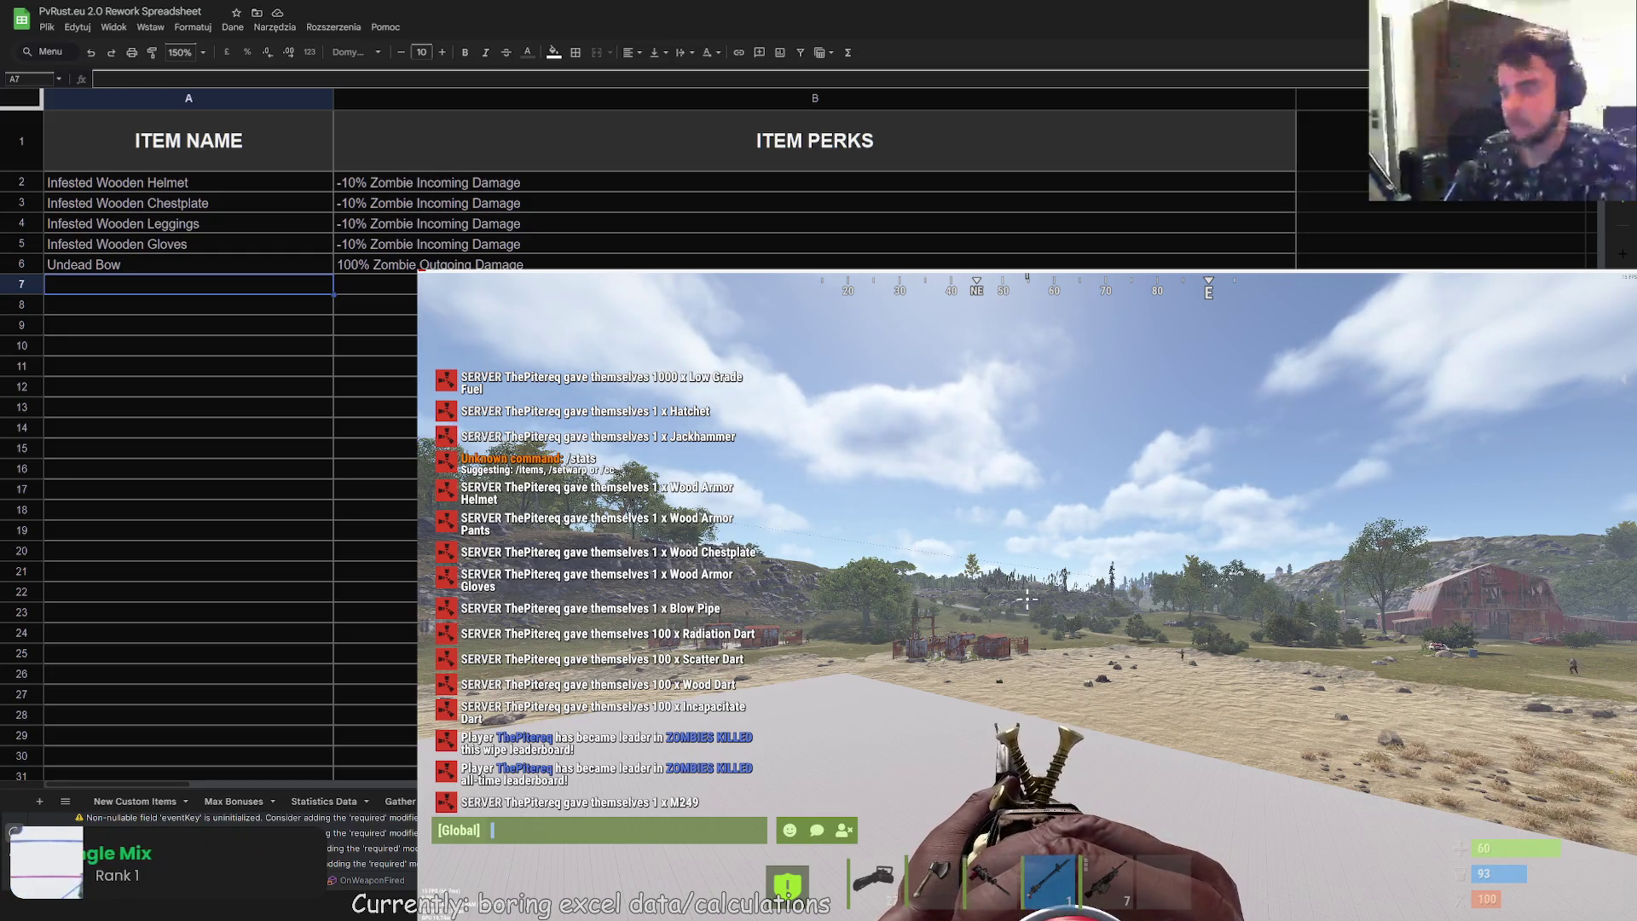
Step: Spawn a Hunting Bow through the F1 item menu and equip it from slot 6
key(Escape)
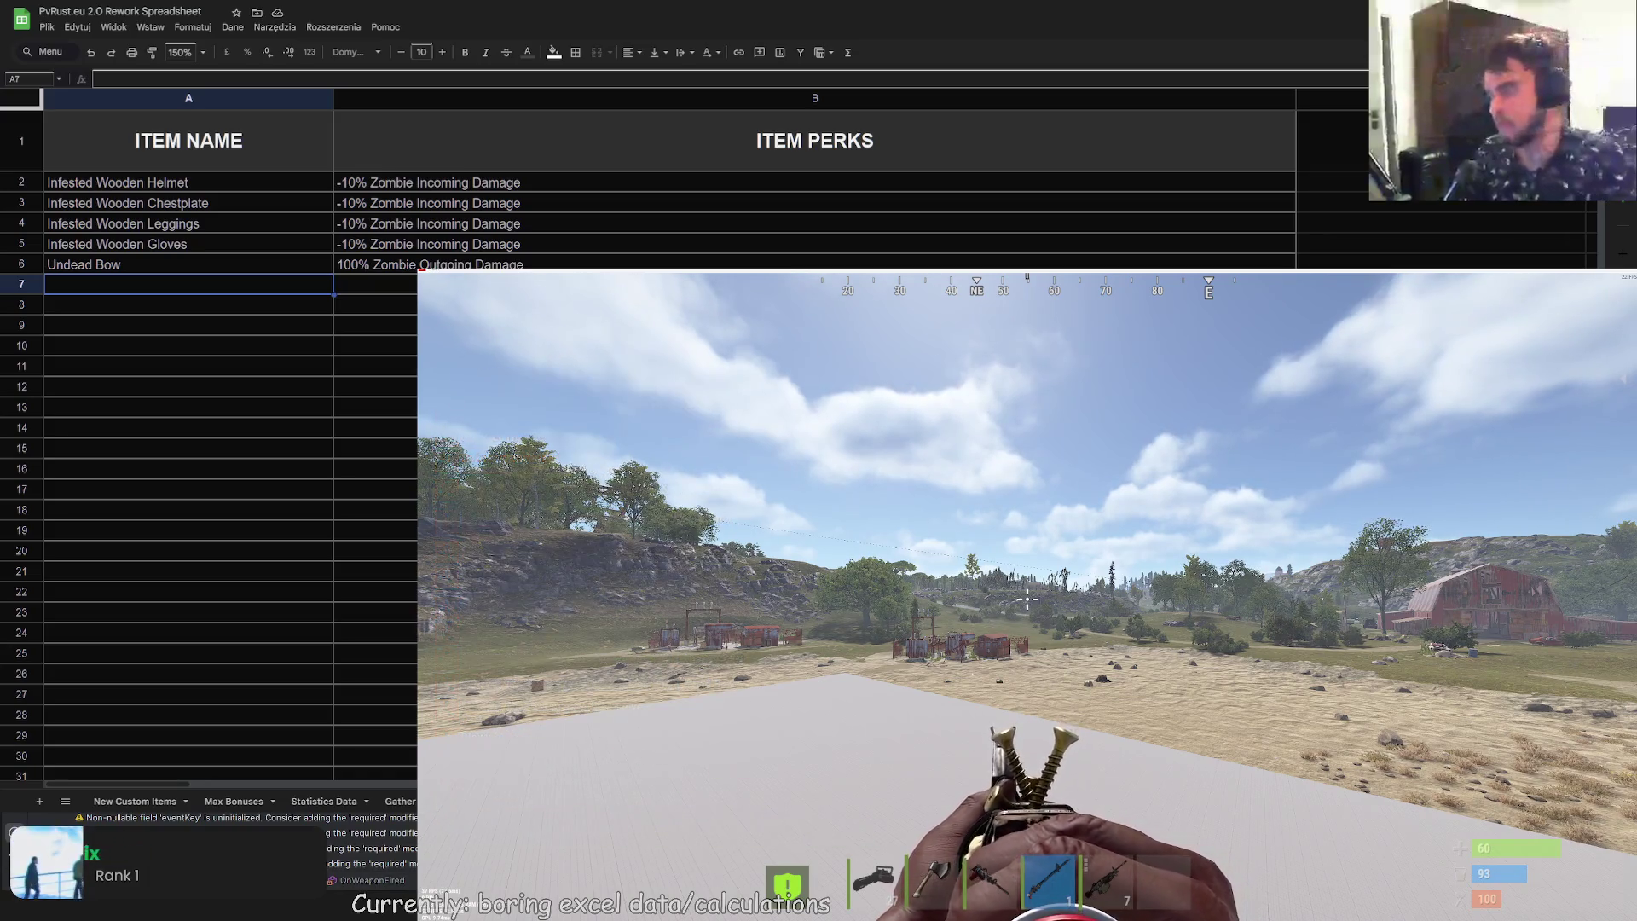
key(F1)
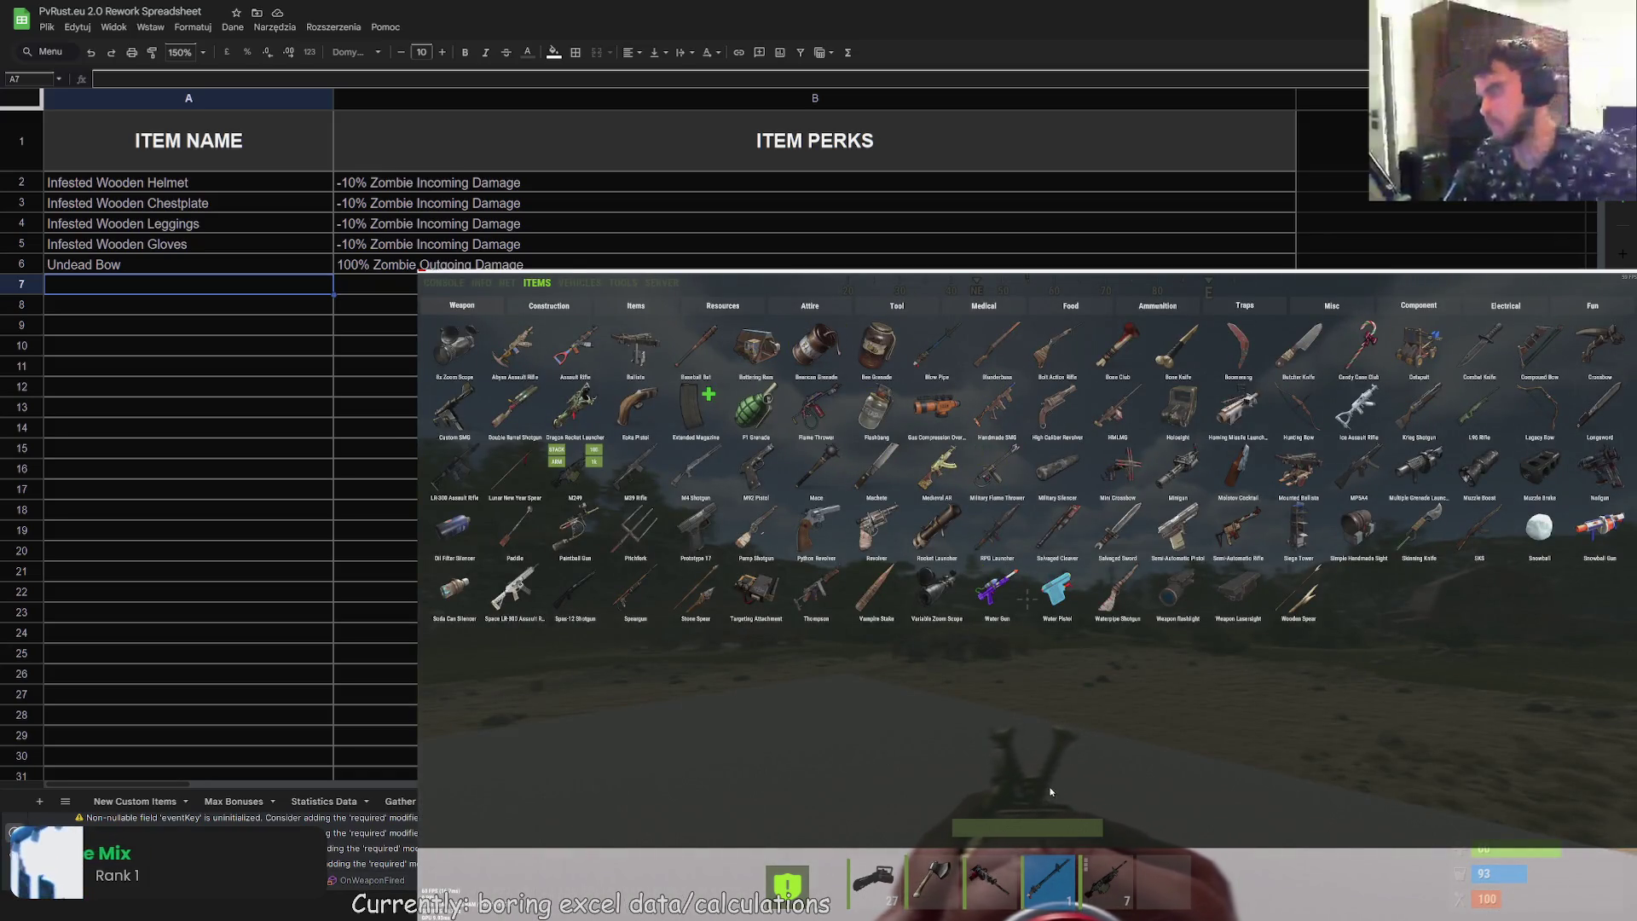
text(bow)
click(576, 346)
key(F1)
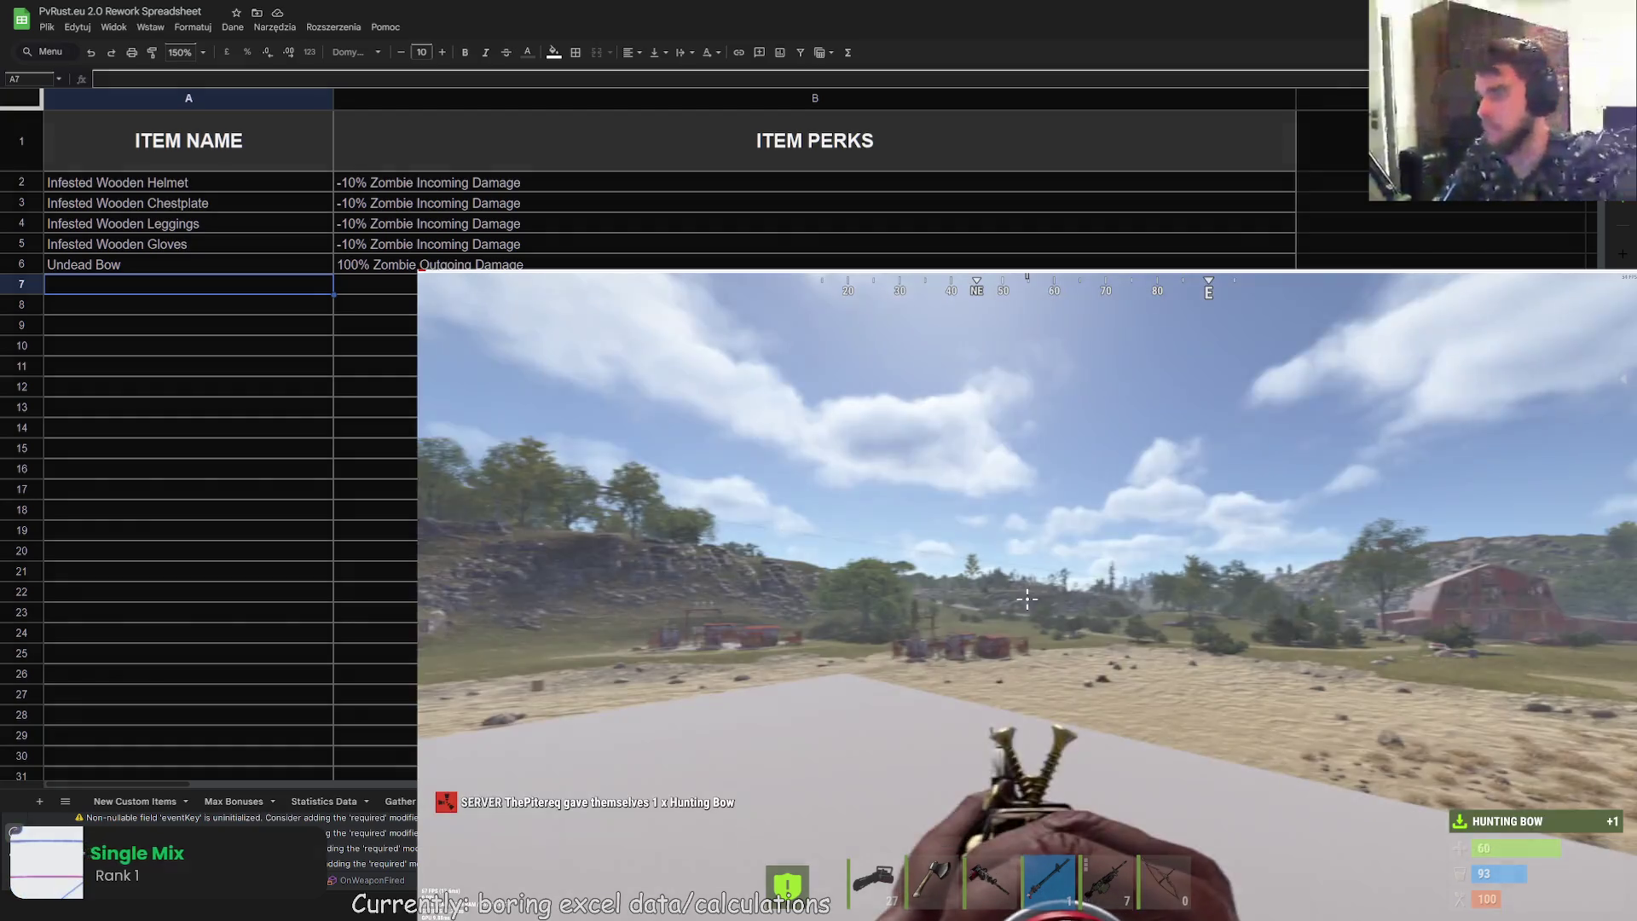
key(6)
Step: Spawn 100 High Velocity Arrows through the F1 item menu search for 'arrow'
key(F1)
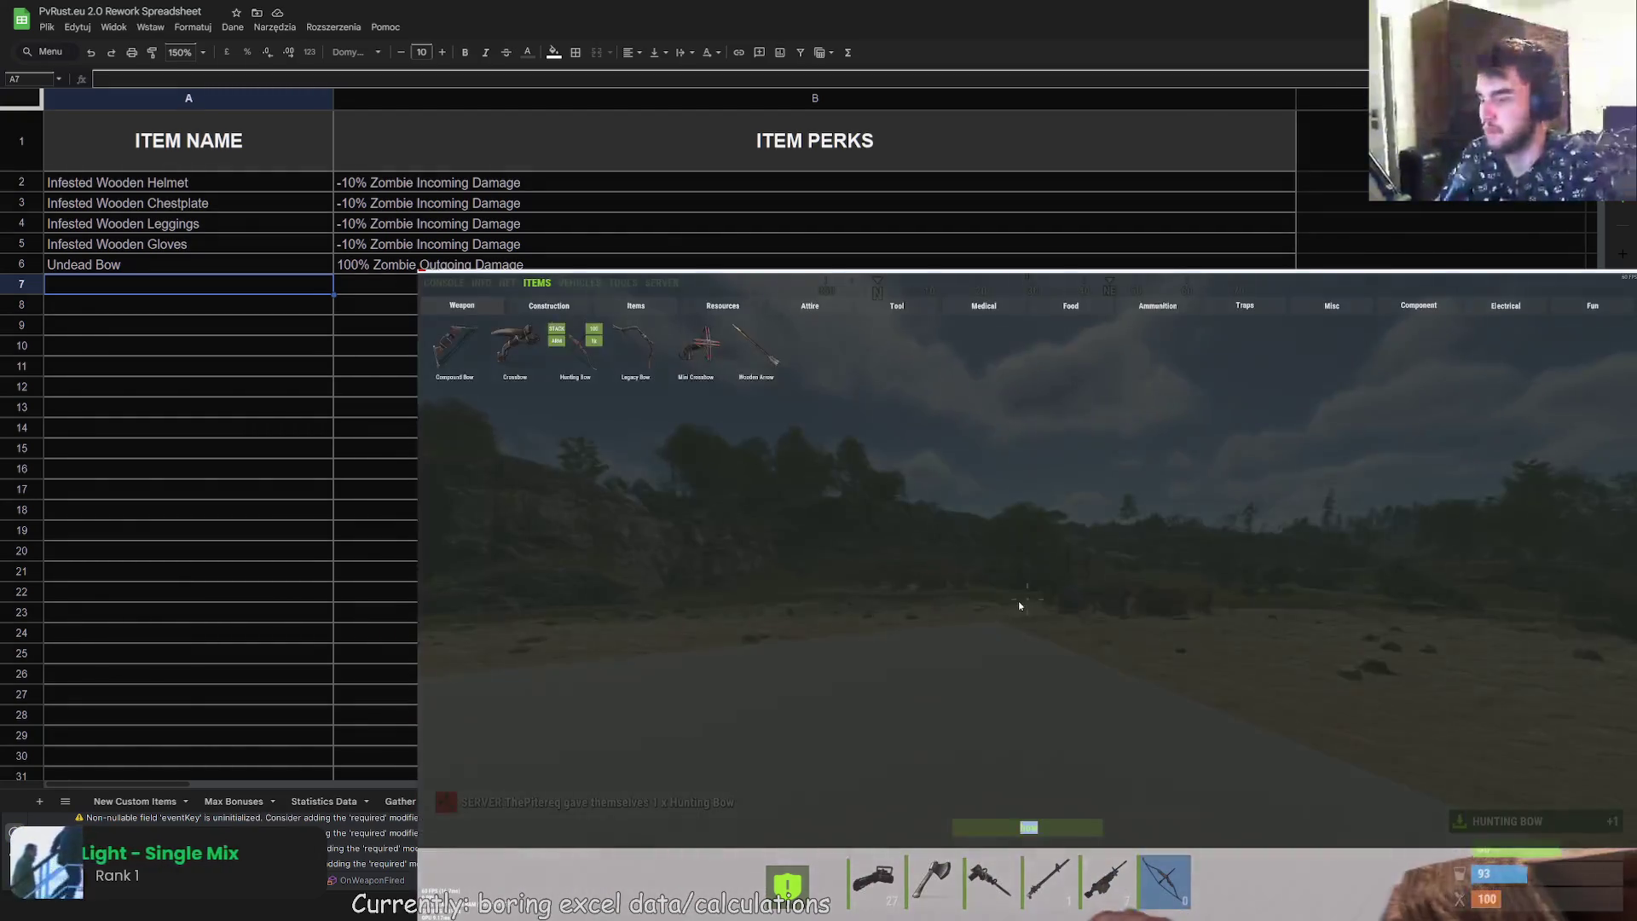
text(arro)
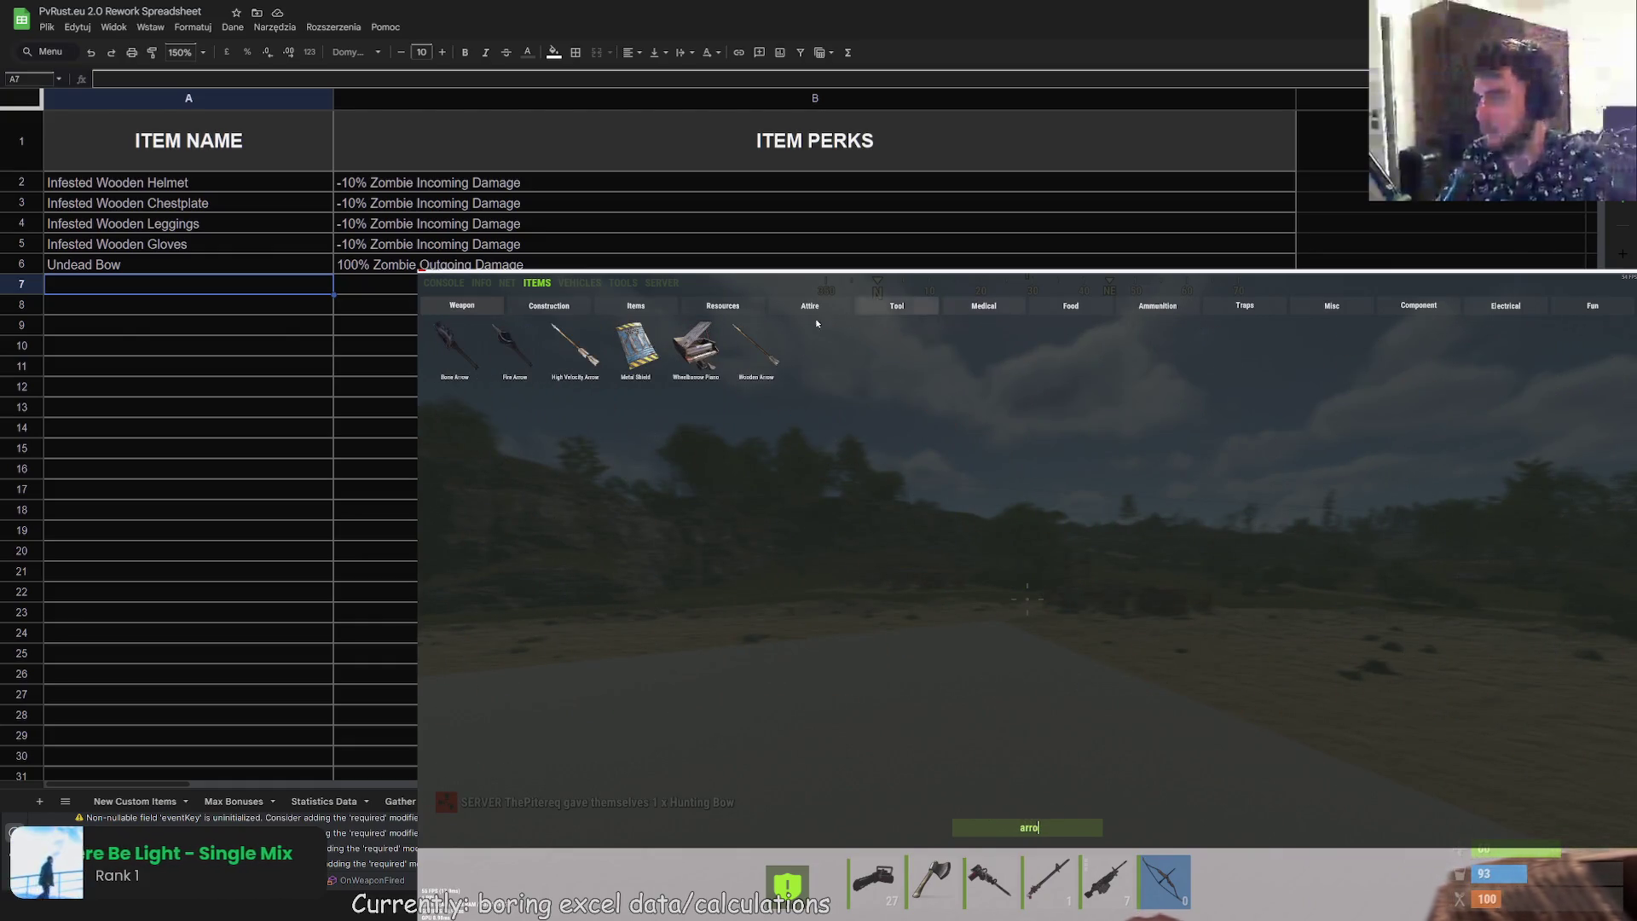
click(576, 346)
key(F1)
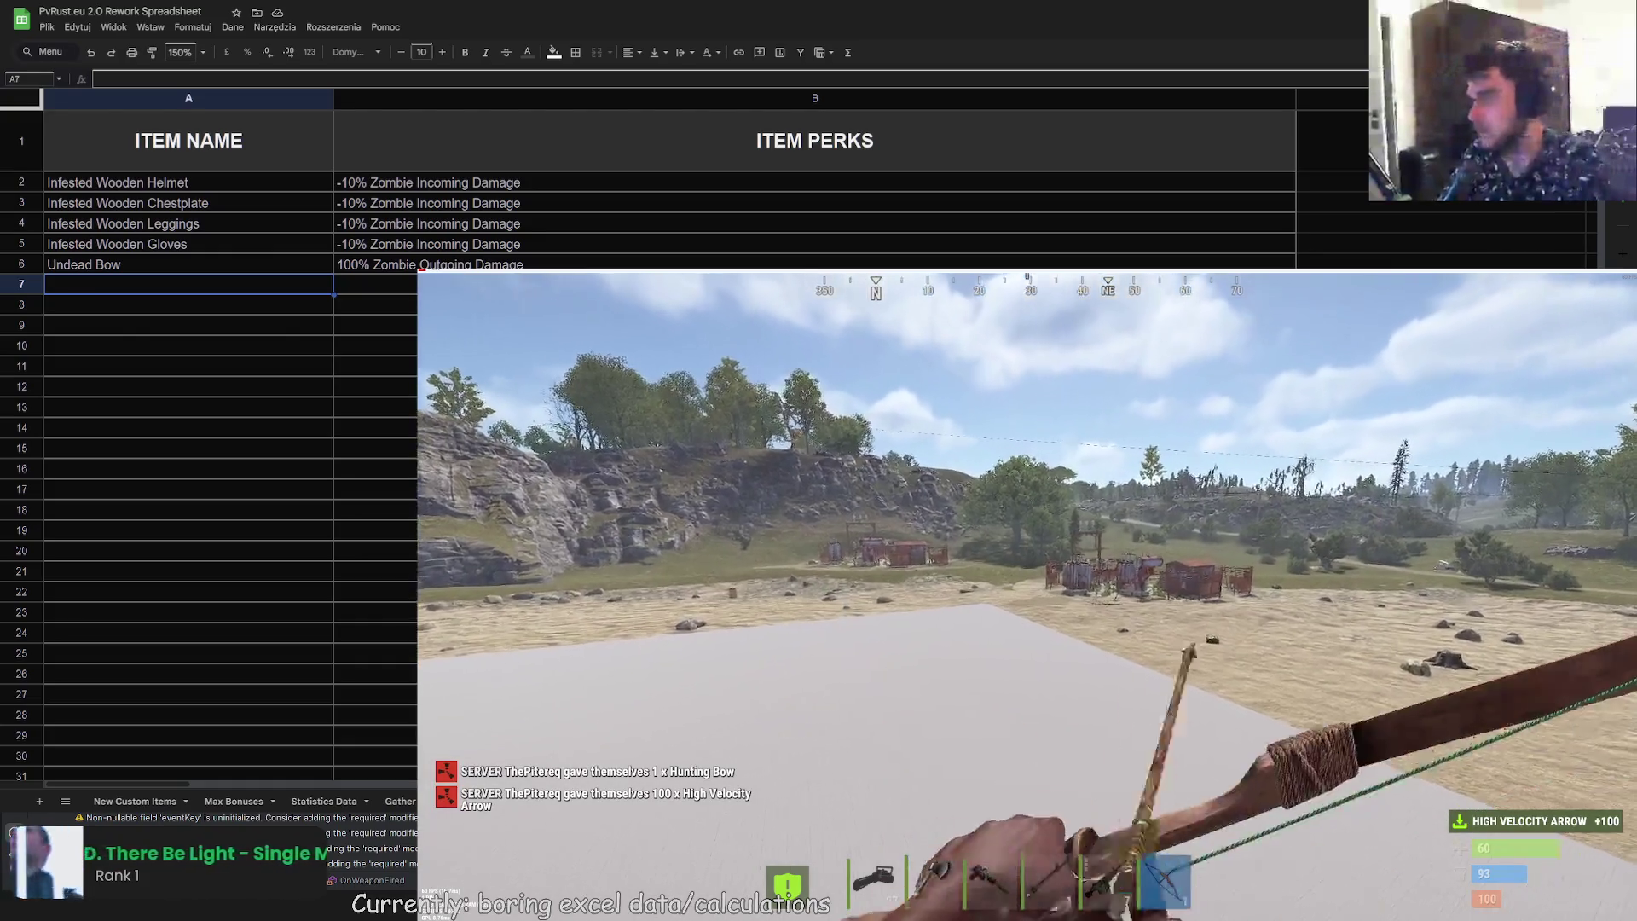
key(t)
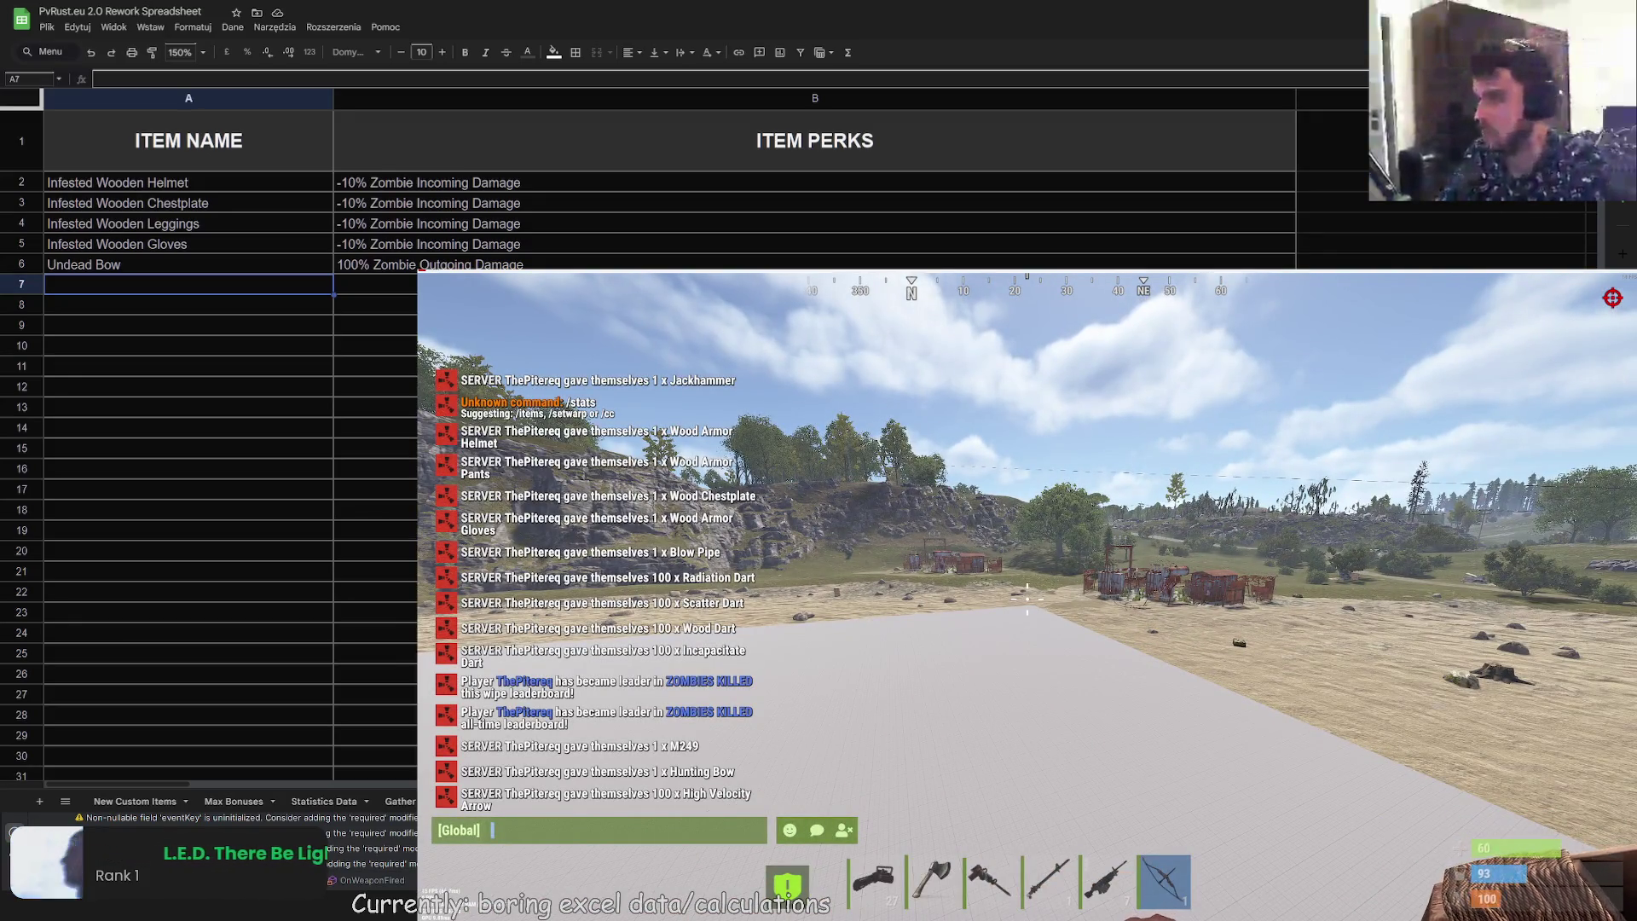
key(Escape)
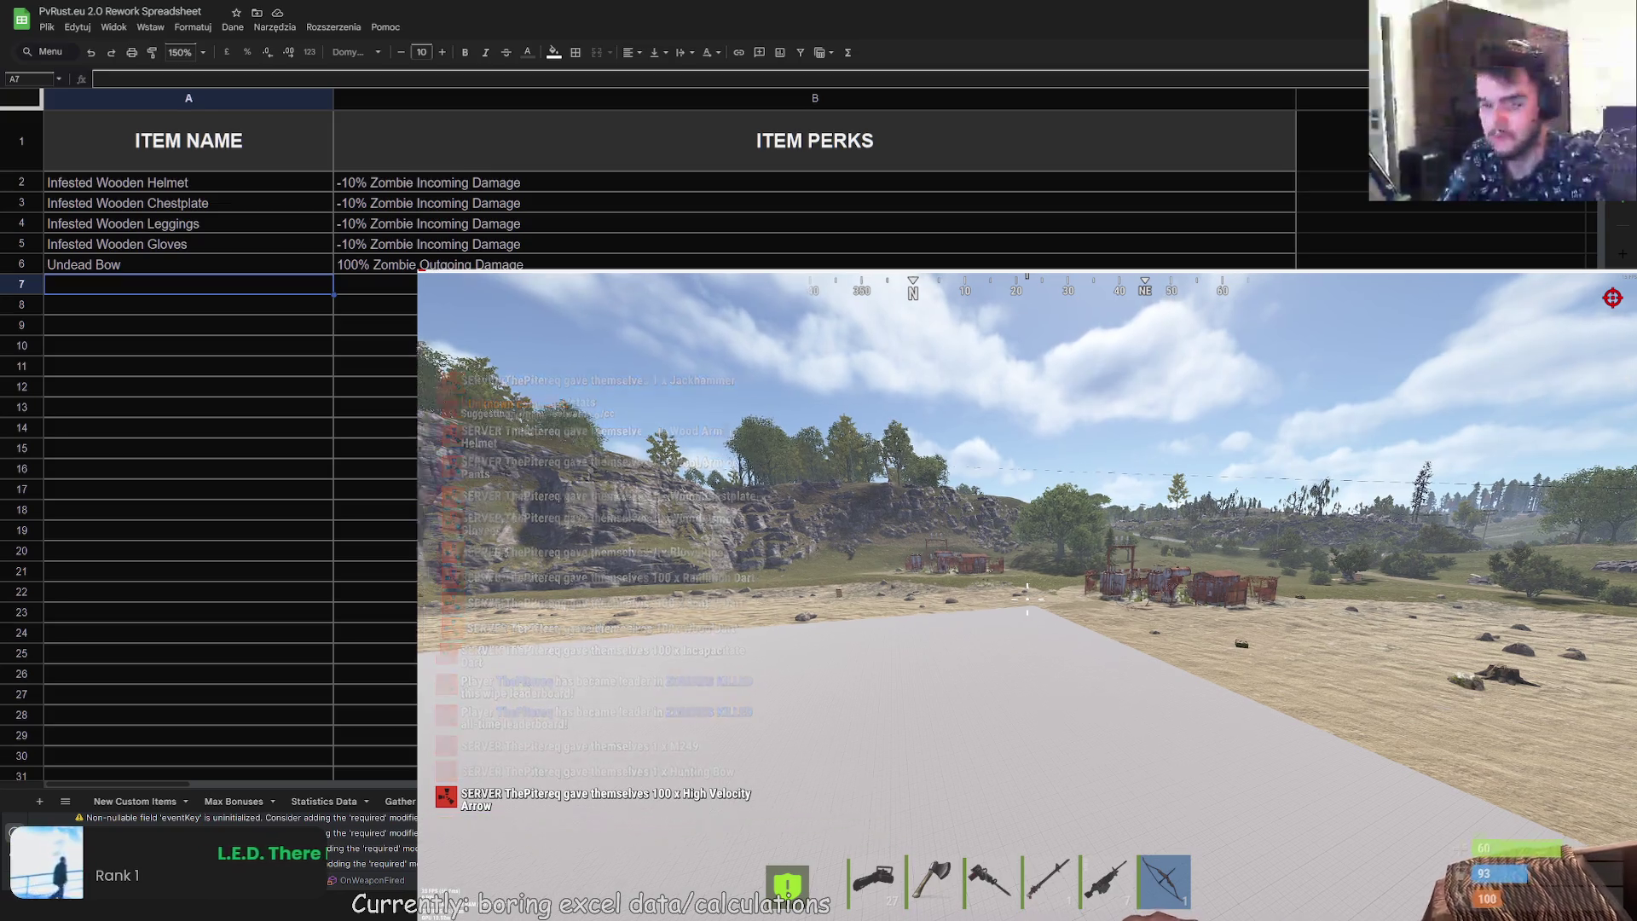
key(w)
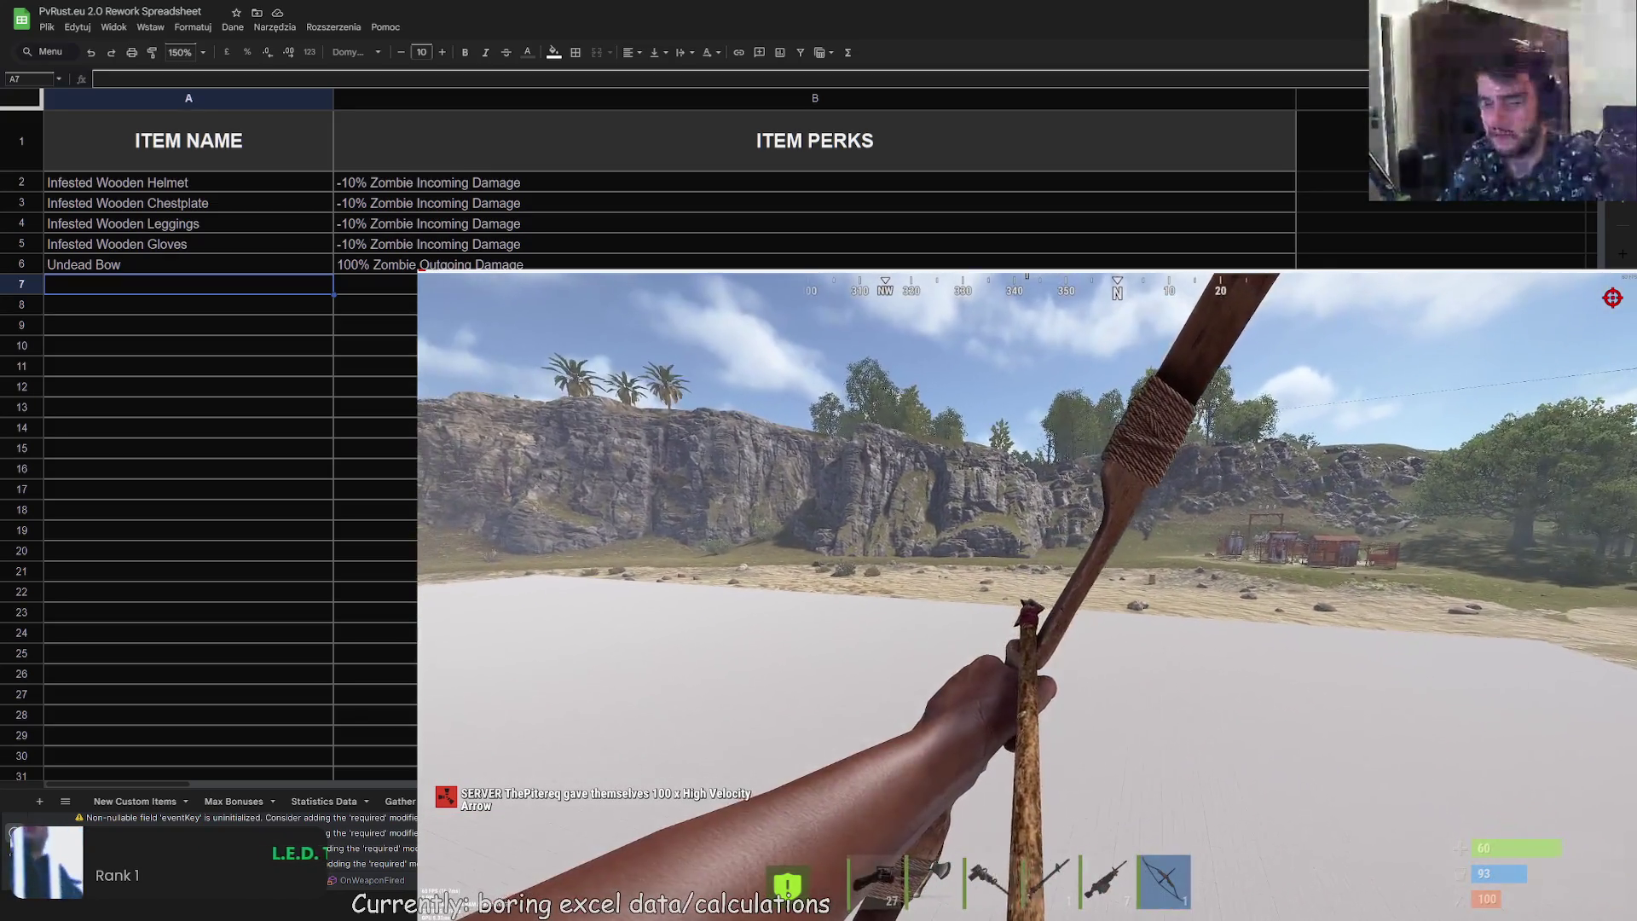
key(t)
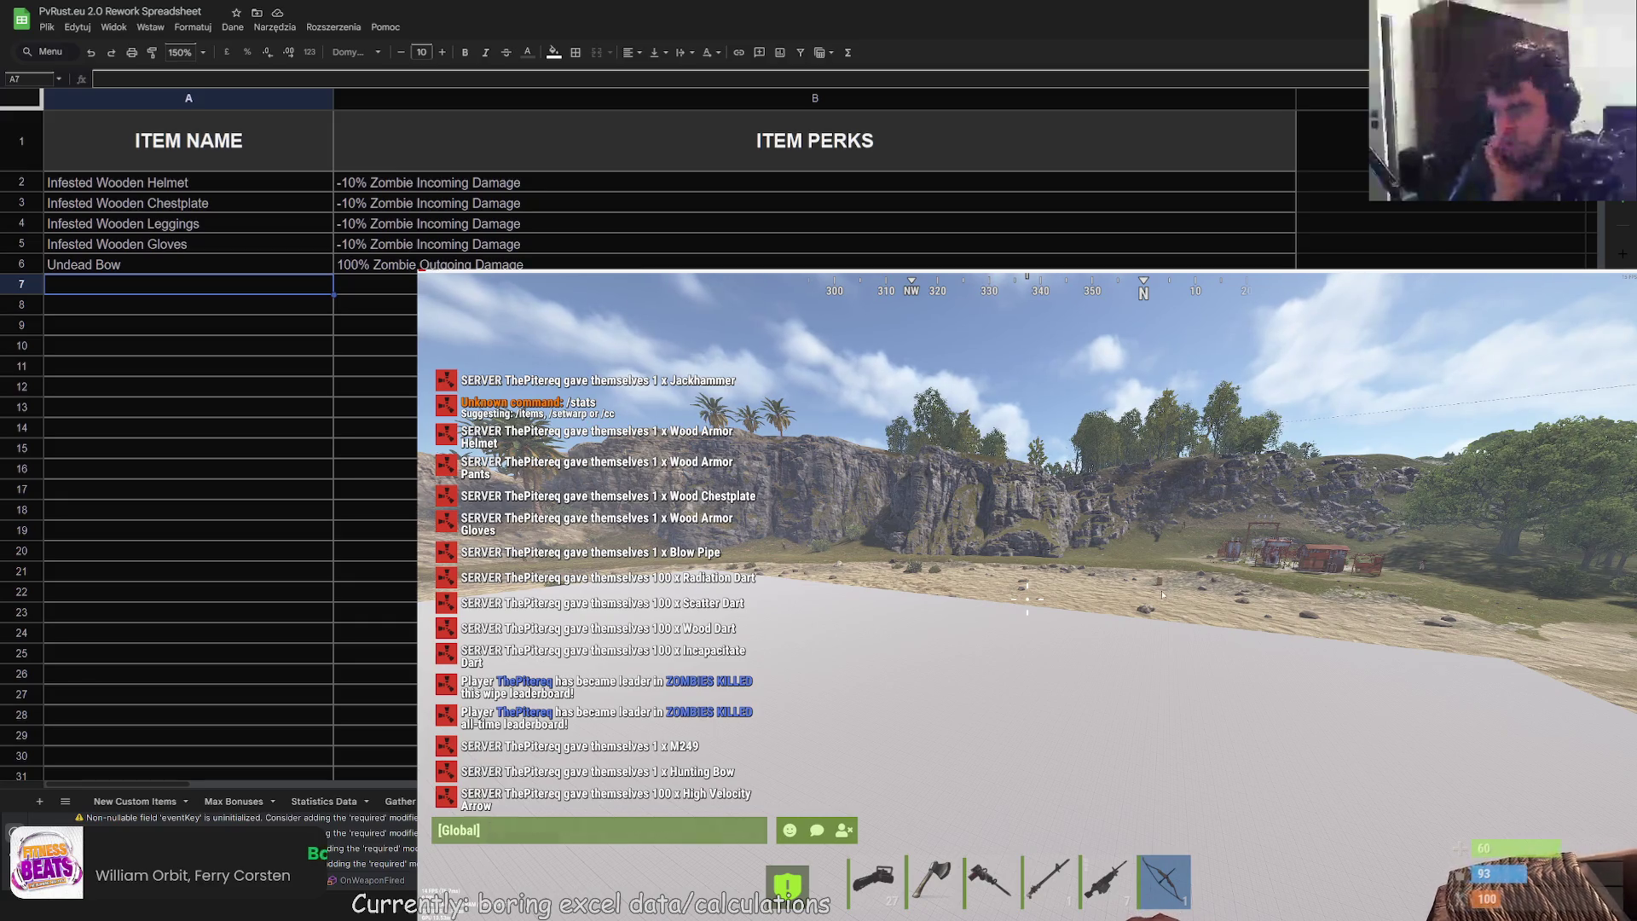
Step: Switch from the bow to hotbar slot 4, toggle global chat, then start editing cell A7
key(Escape)
key(4)
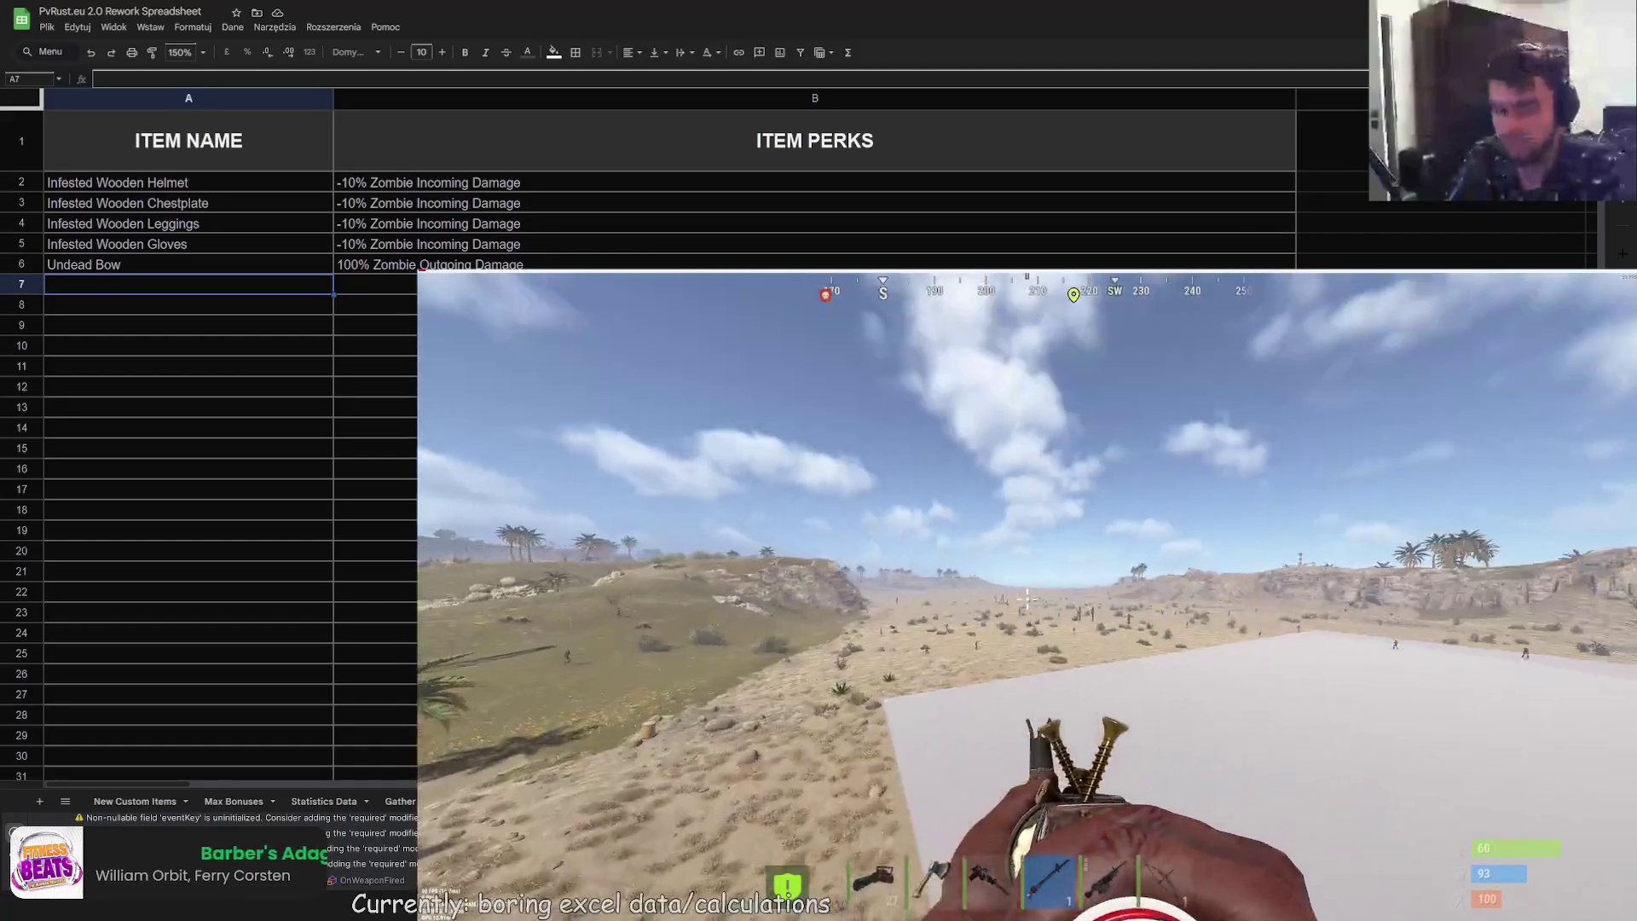
key(Return)
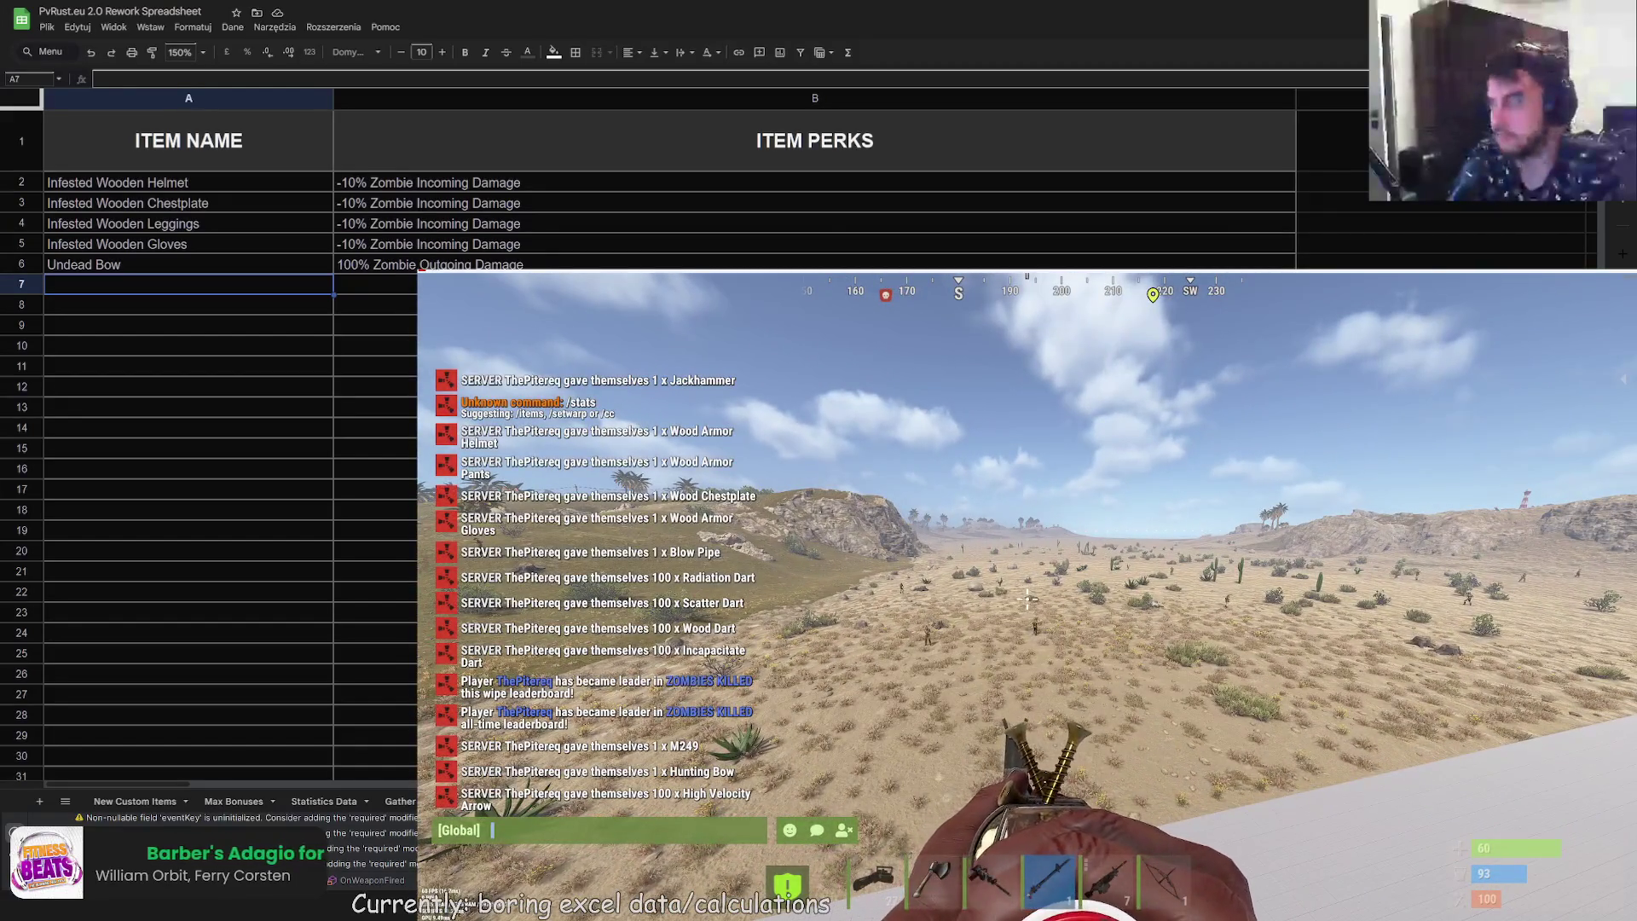
key(Escape)
key(Return)
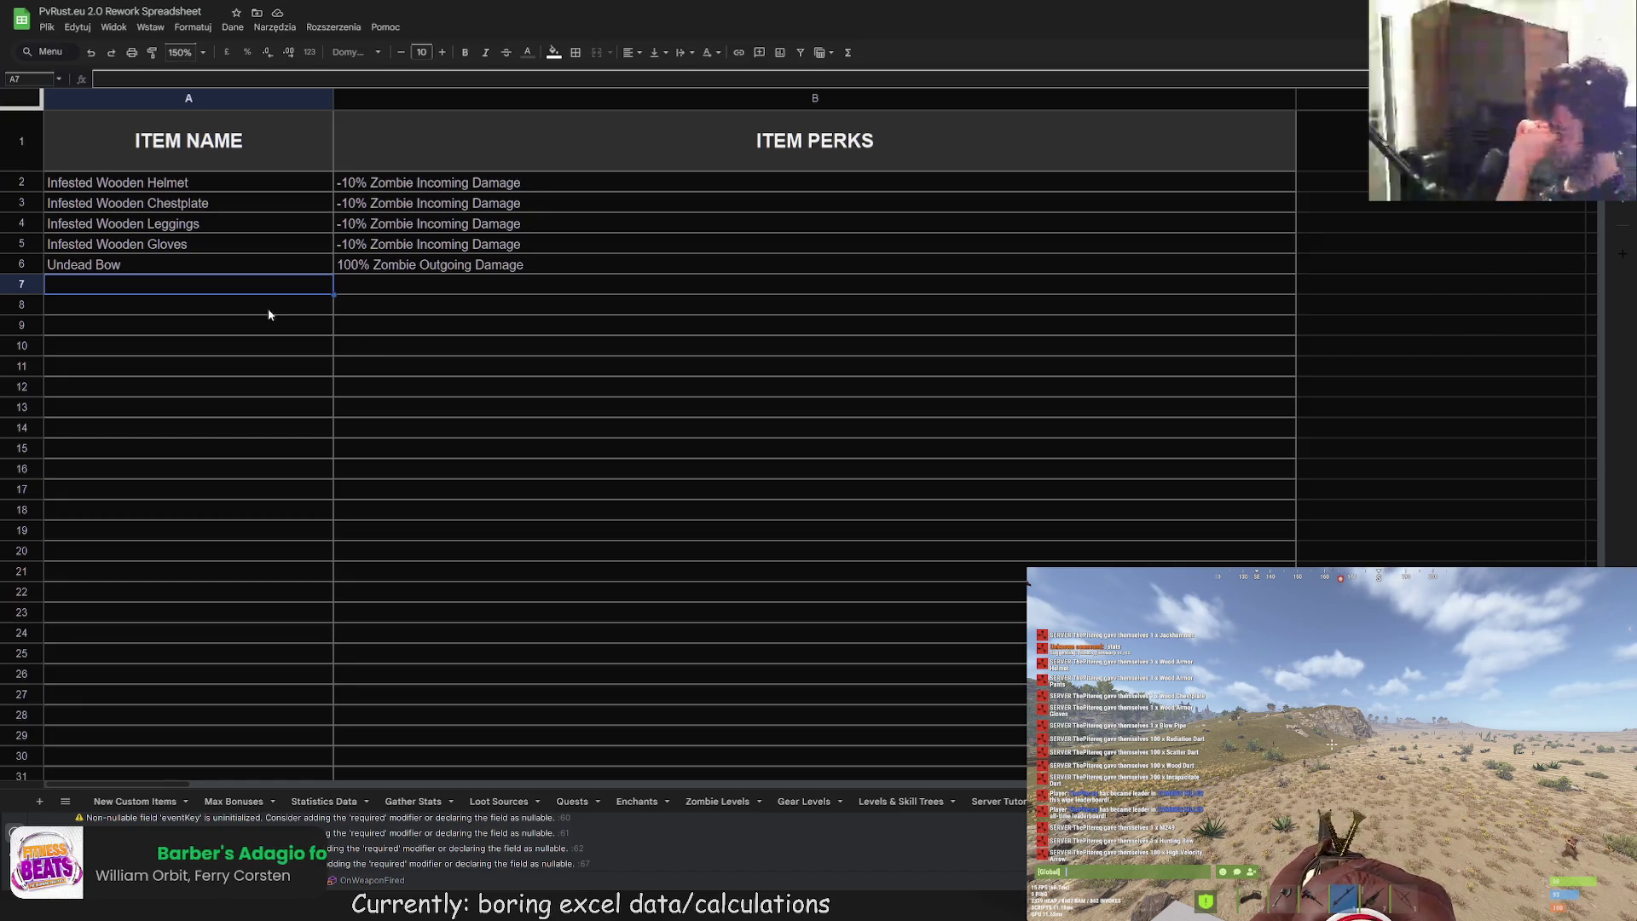
double_click(225, 292)
Step: Enter '1-Star Heli Killer Globs' in A7 and '2-Star Heli Killer Gloves' in A8
text(1-Star Heli Killer Glob)
text(s)
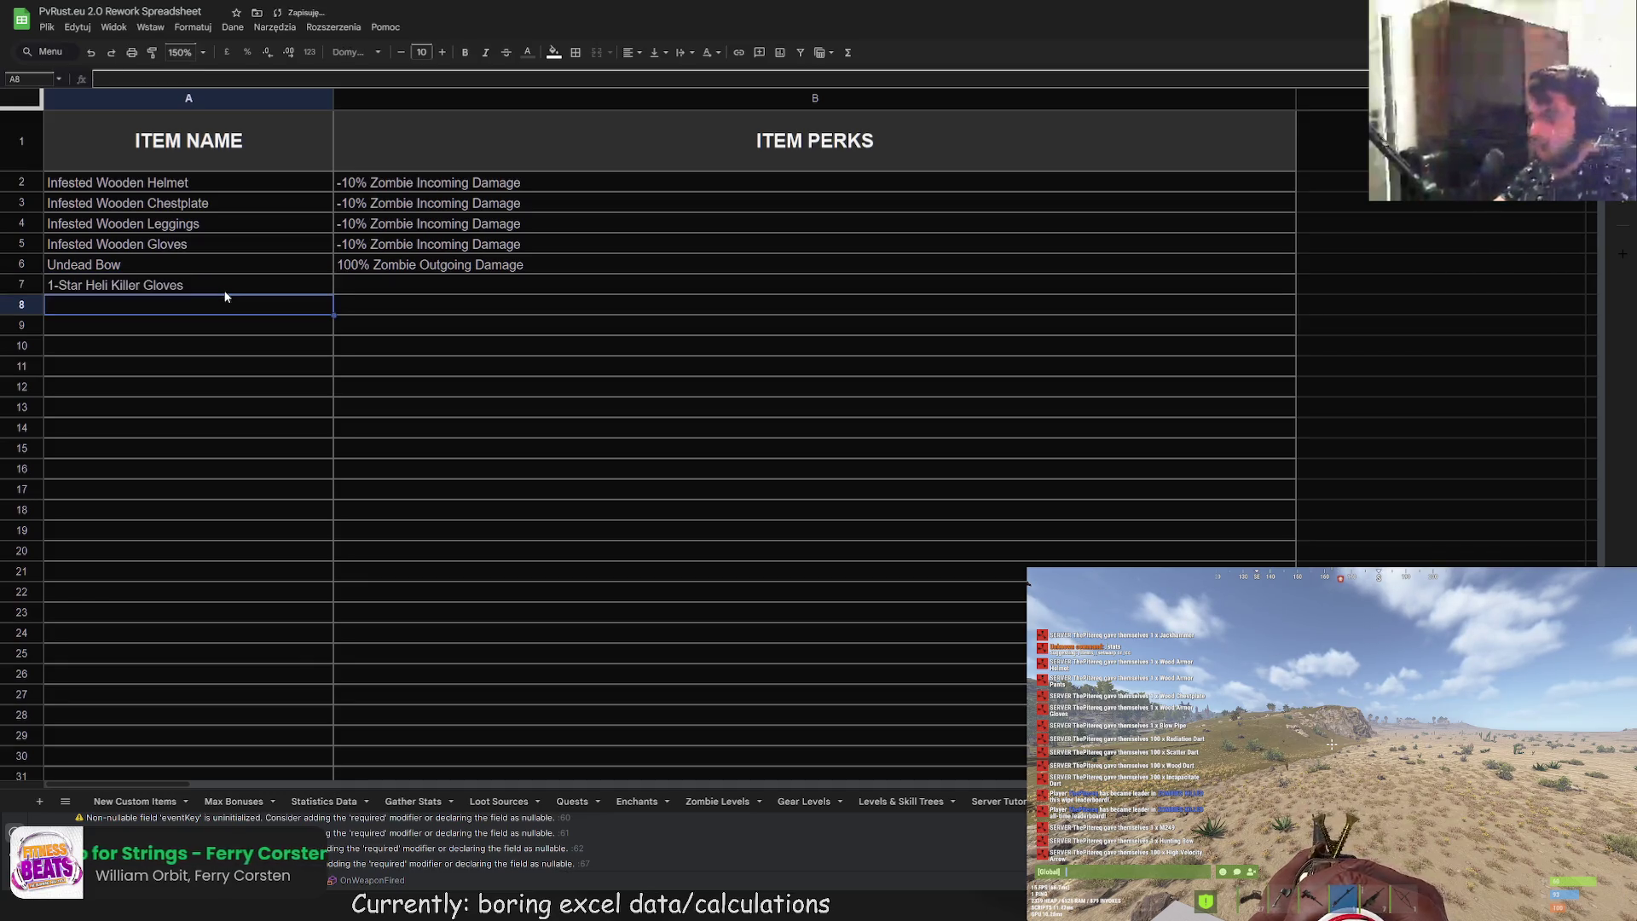
click(330, 294)
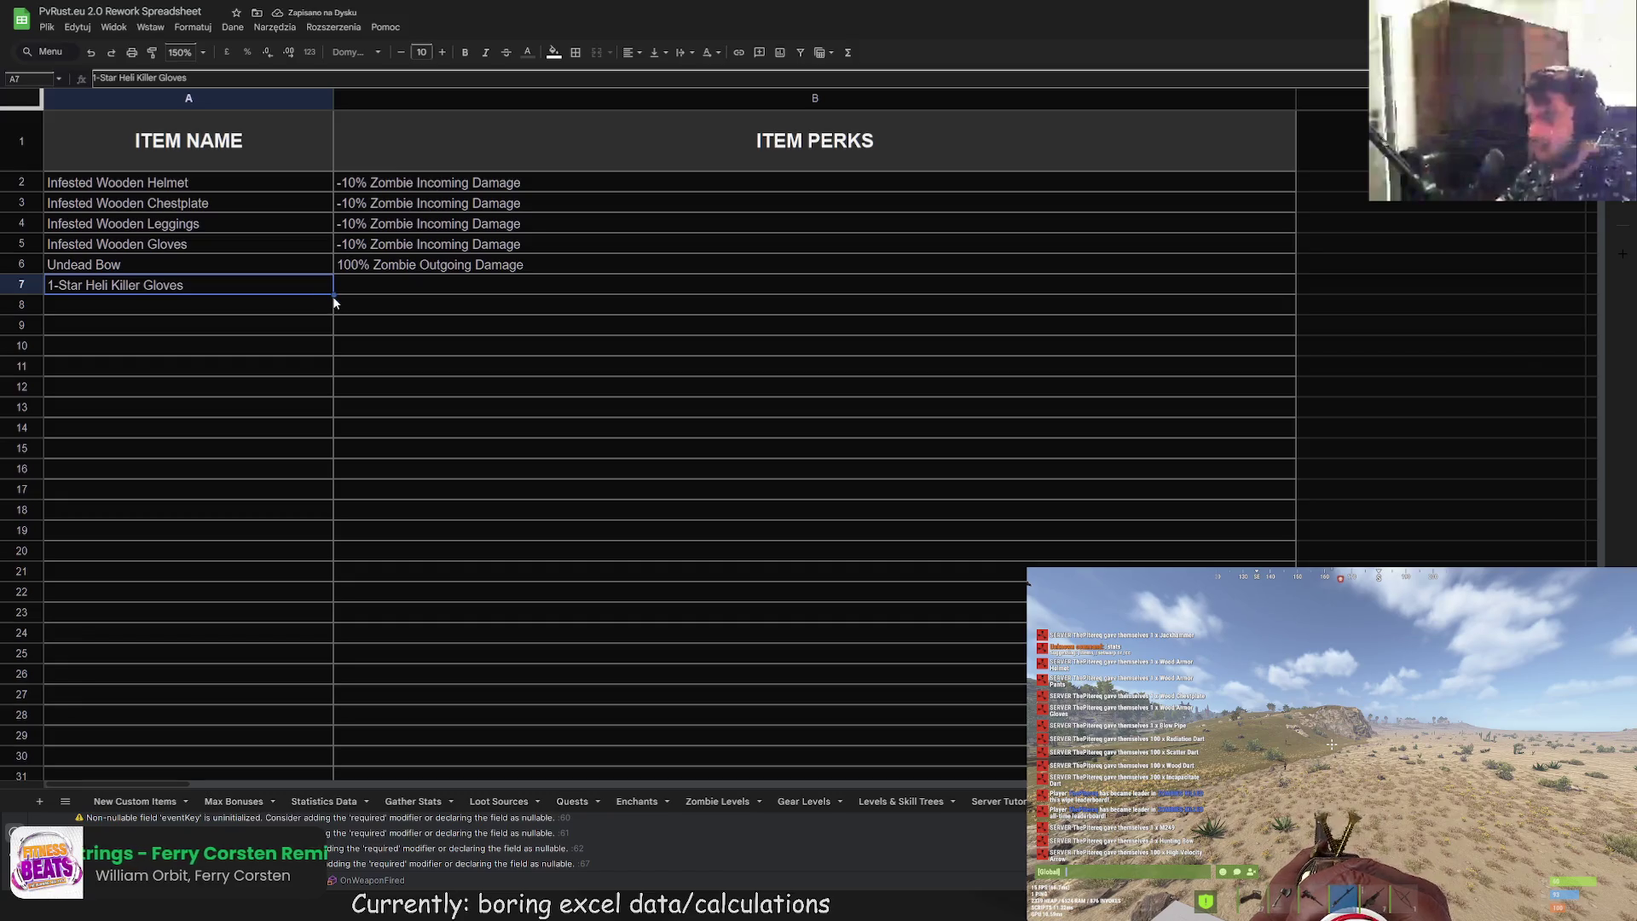
drag(326, 378, 307, 386)
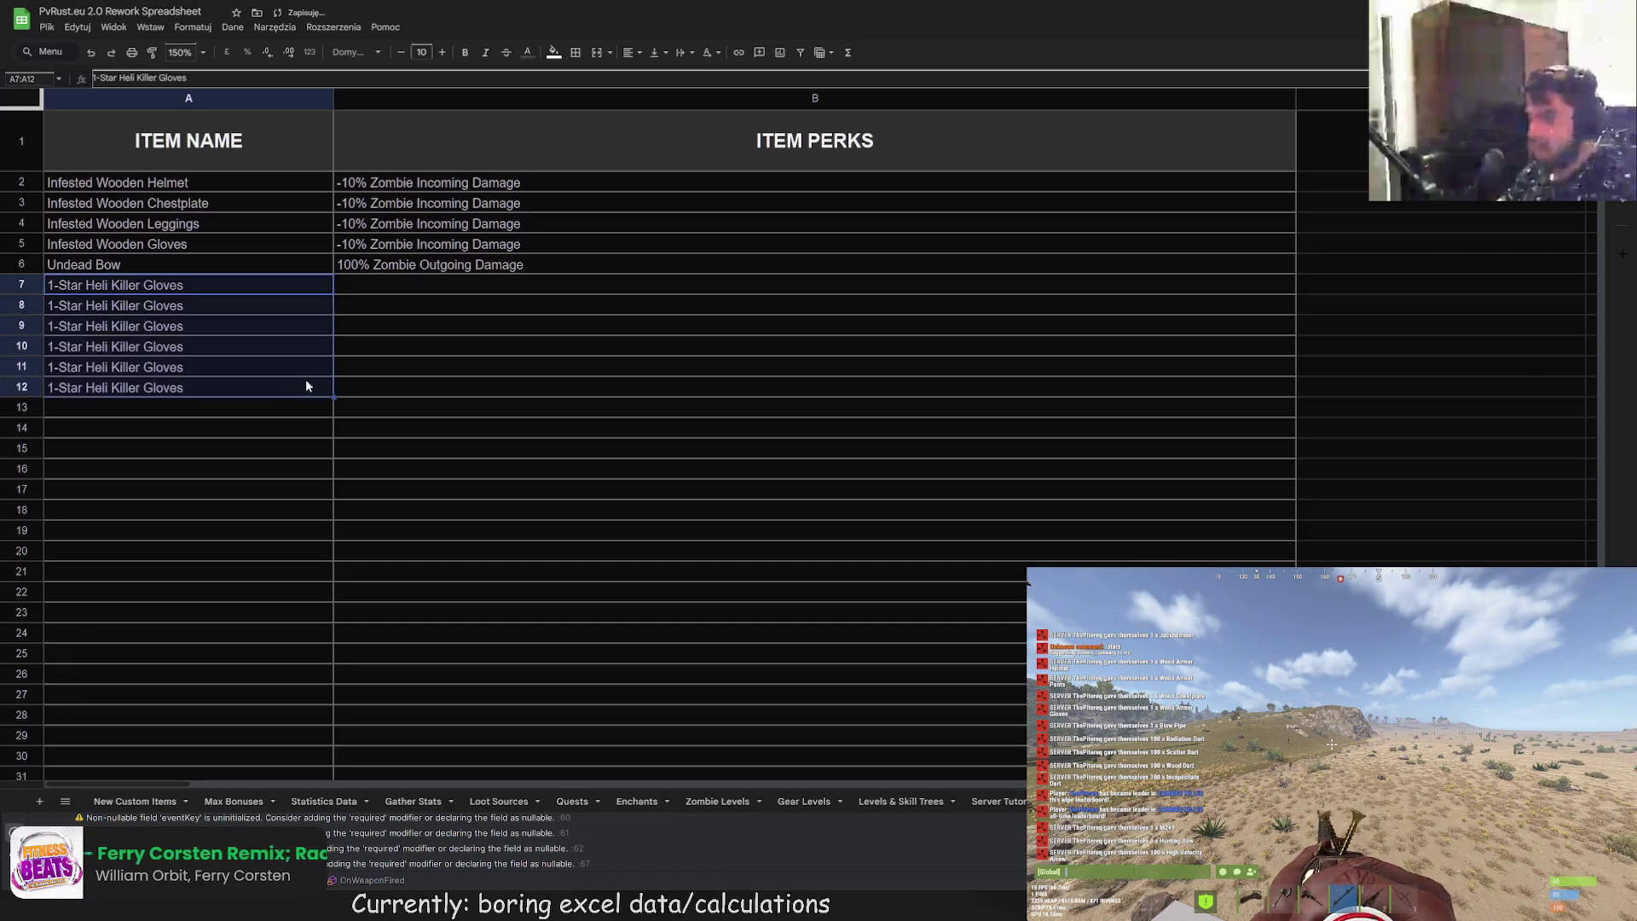
key(ctrl+z)
click(89, 304)
text(2-)
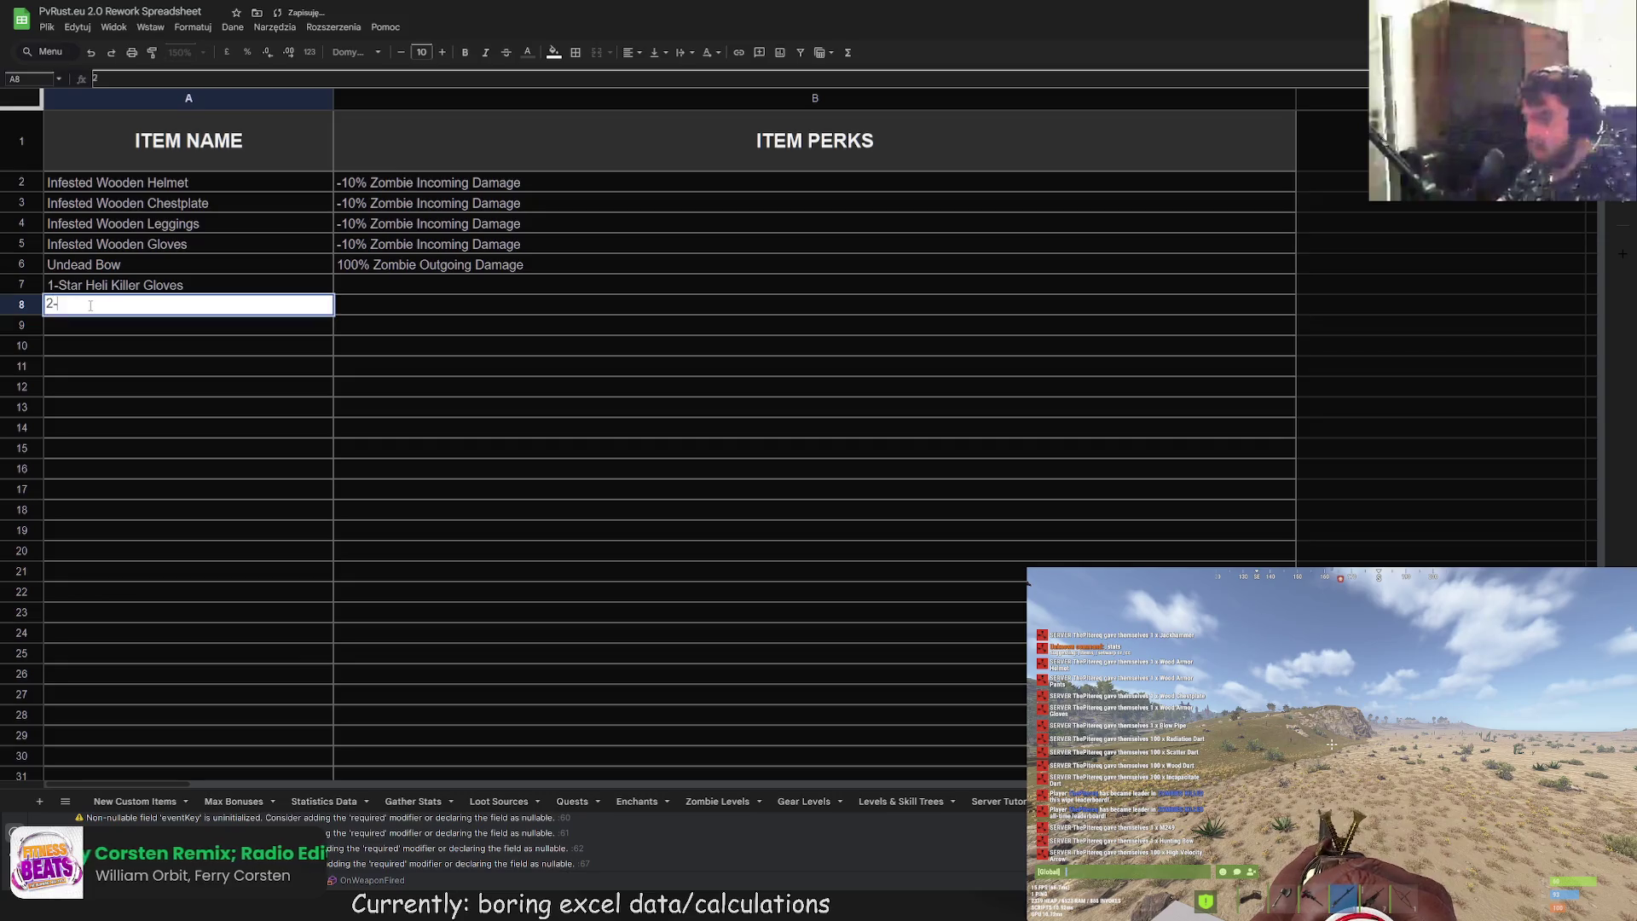
text(Star Heli Kill)
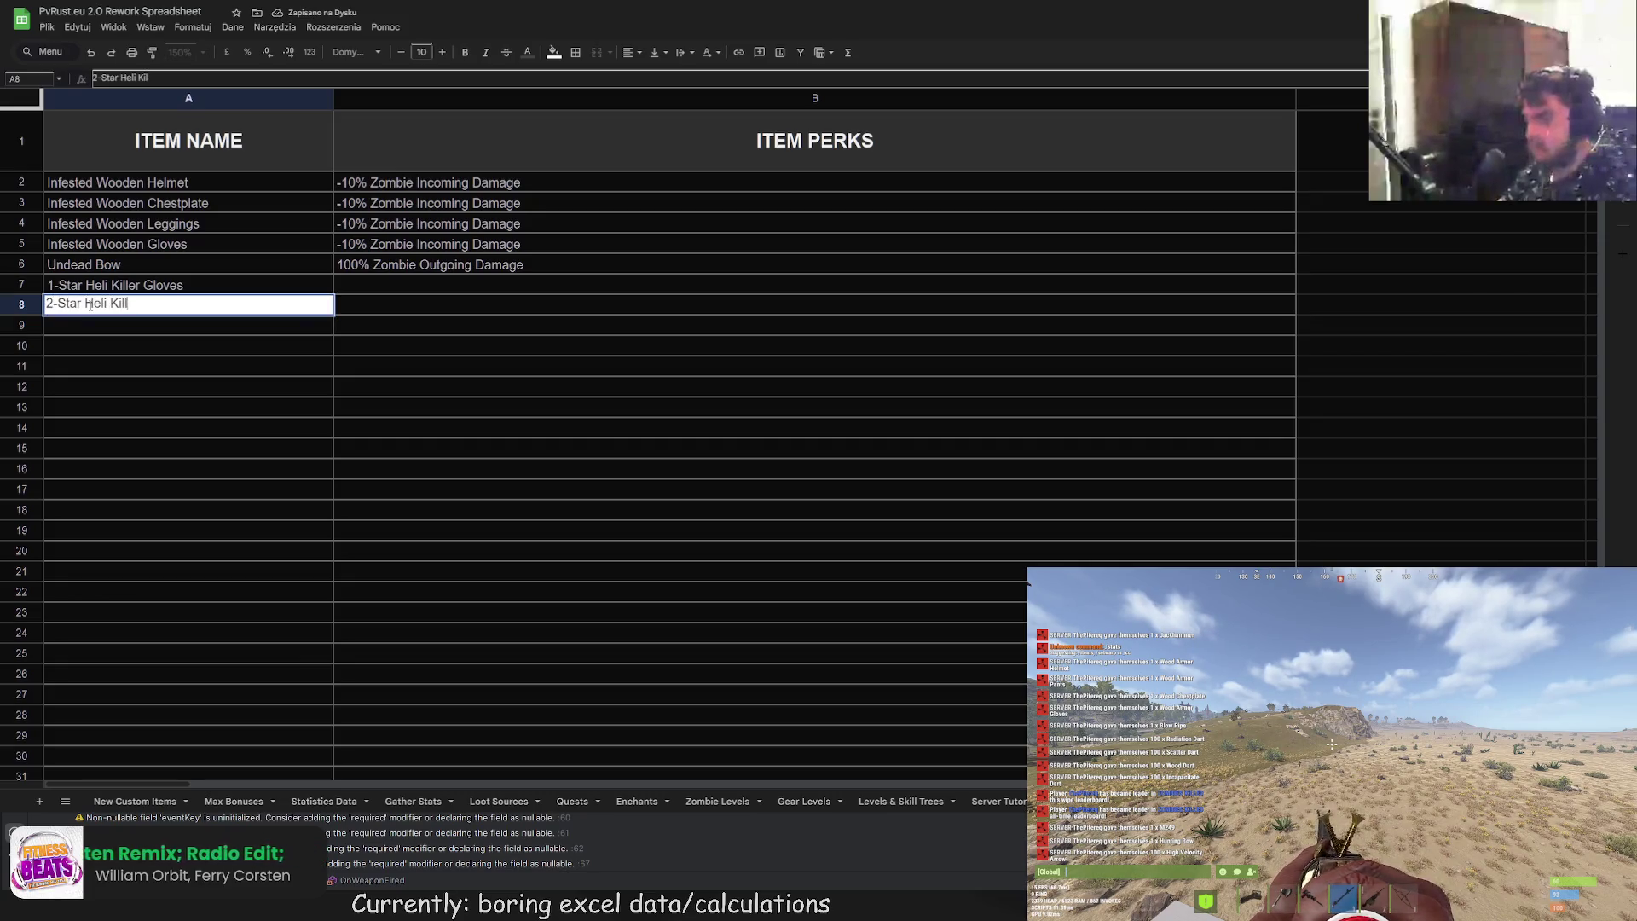
text(er Gloves)
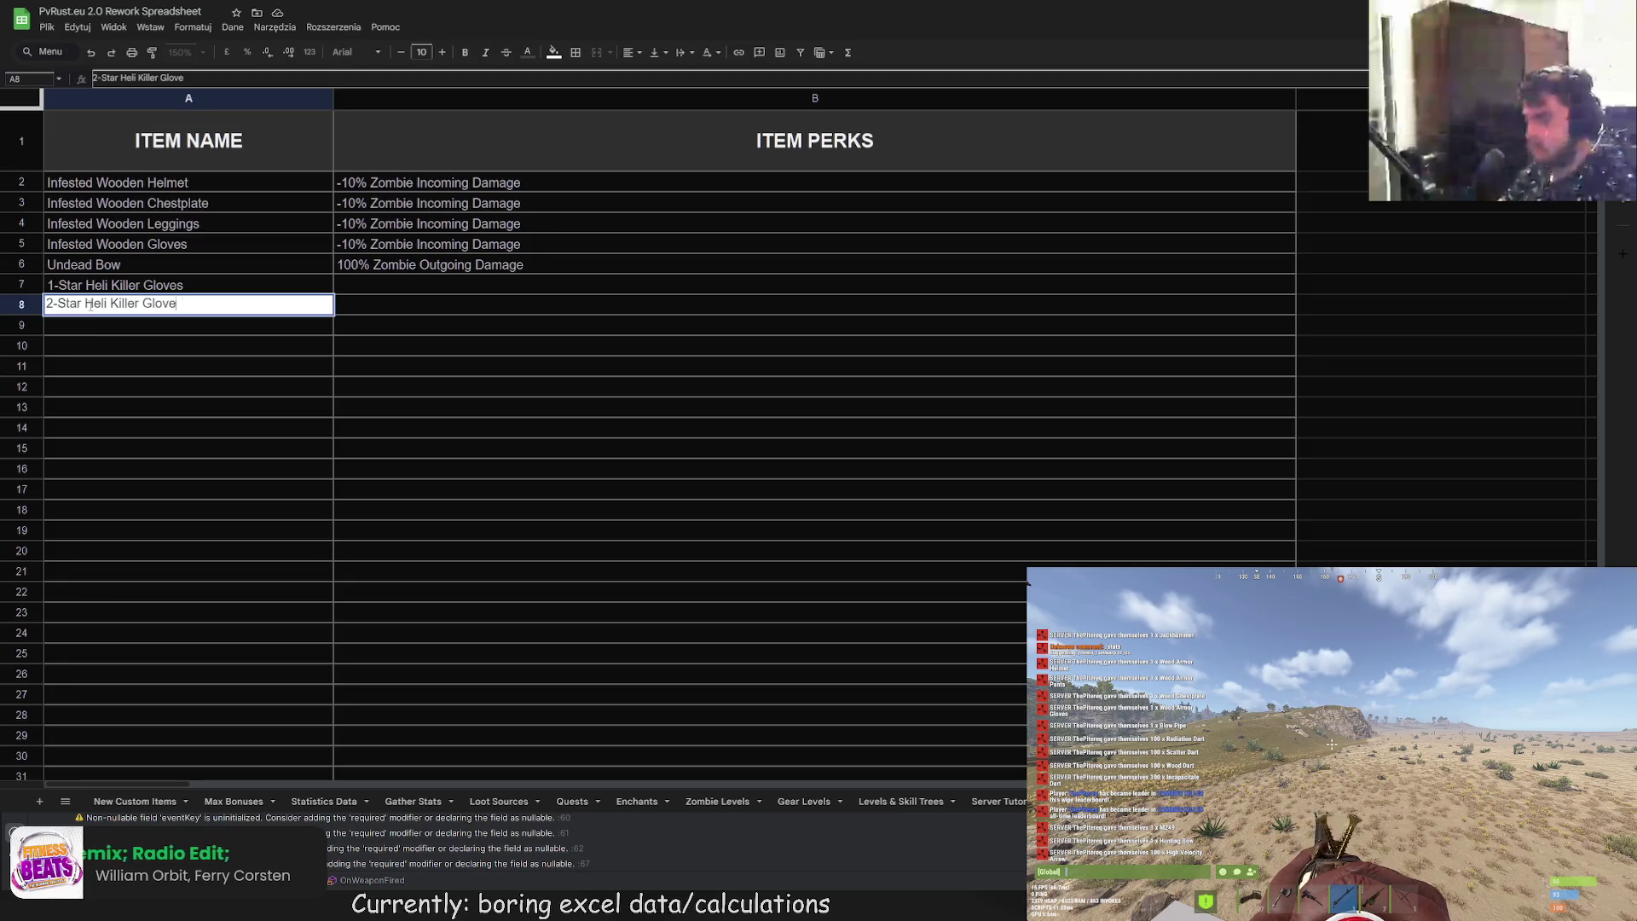
key(Return)
Step: Fill the gloves names from A7:A8 down to row 11 and make A9 read 3-Star
drag(119, 285, 182, 306)
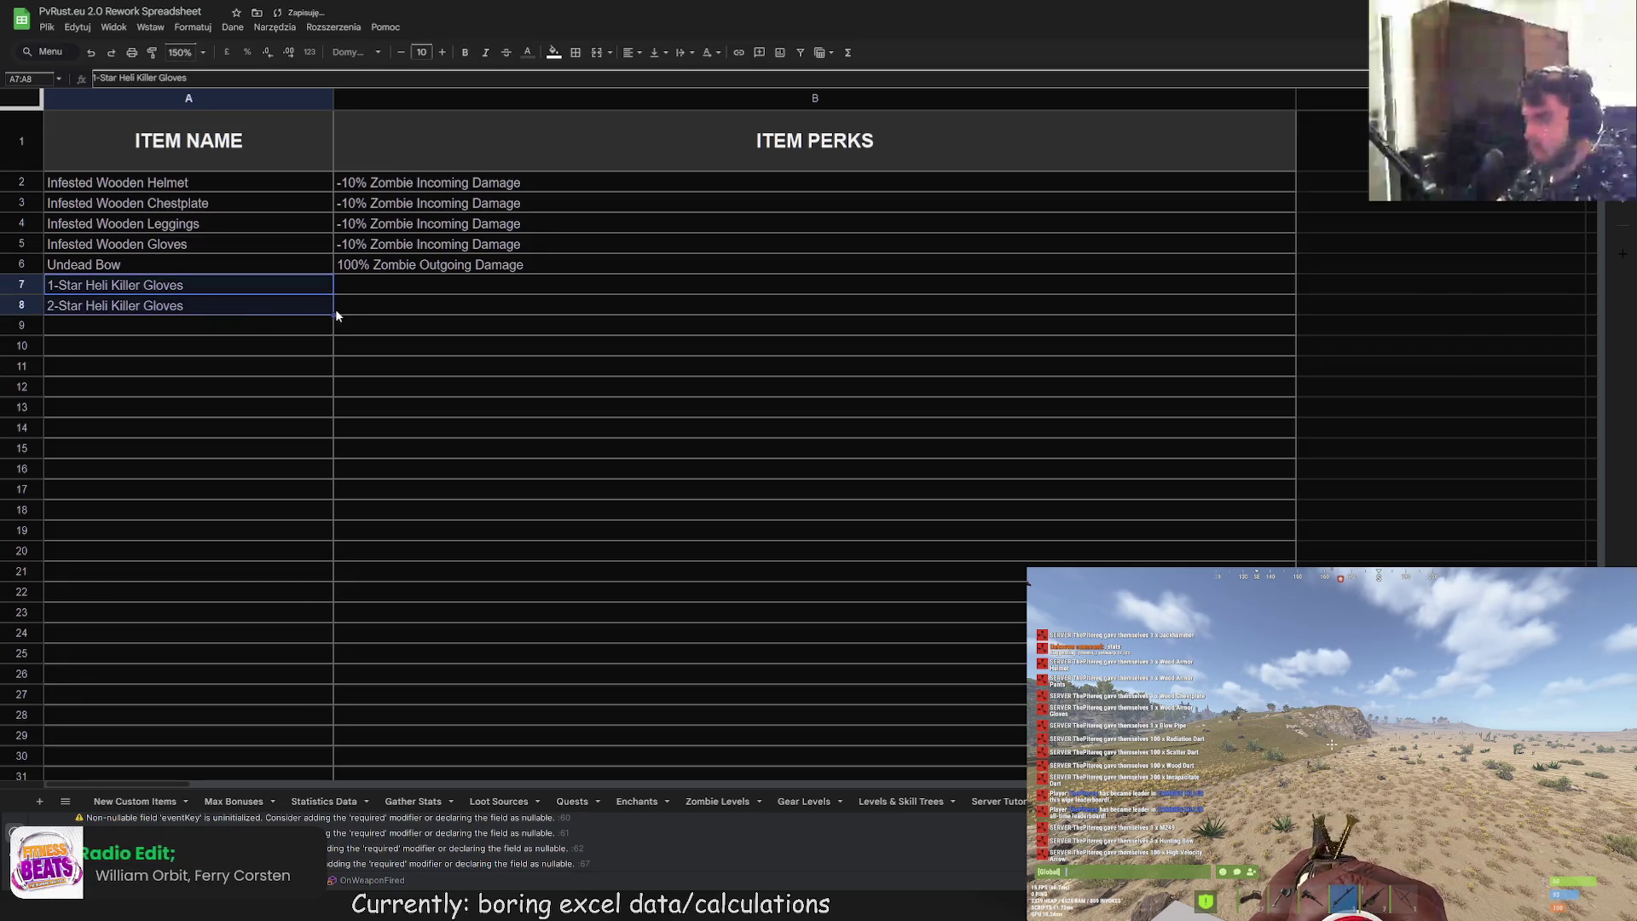
drag(330, 328, 330, 375)
click(198, 341)
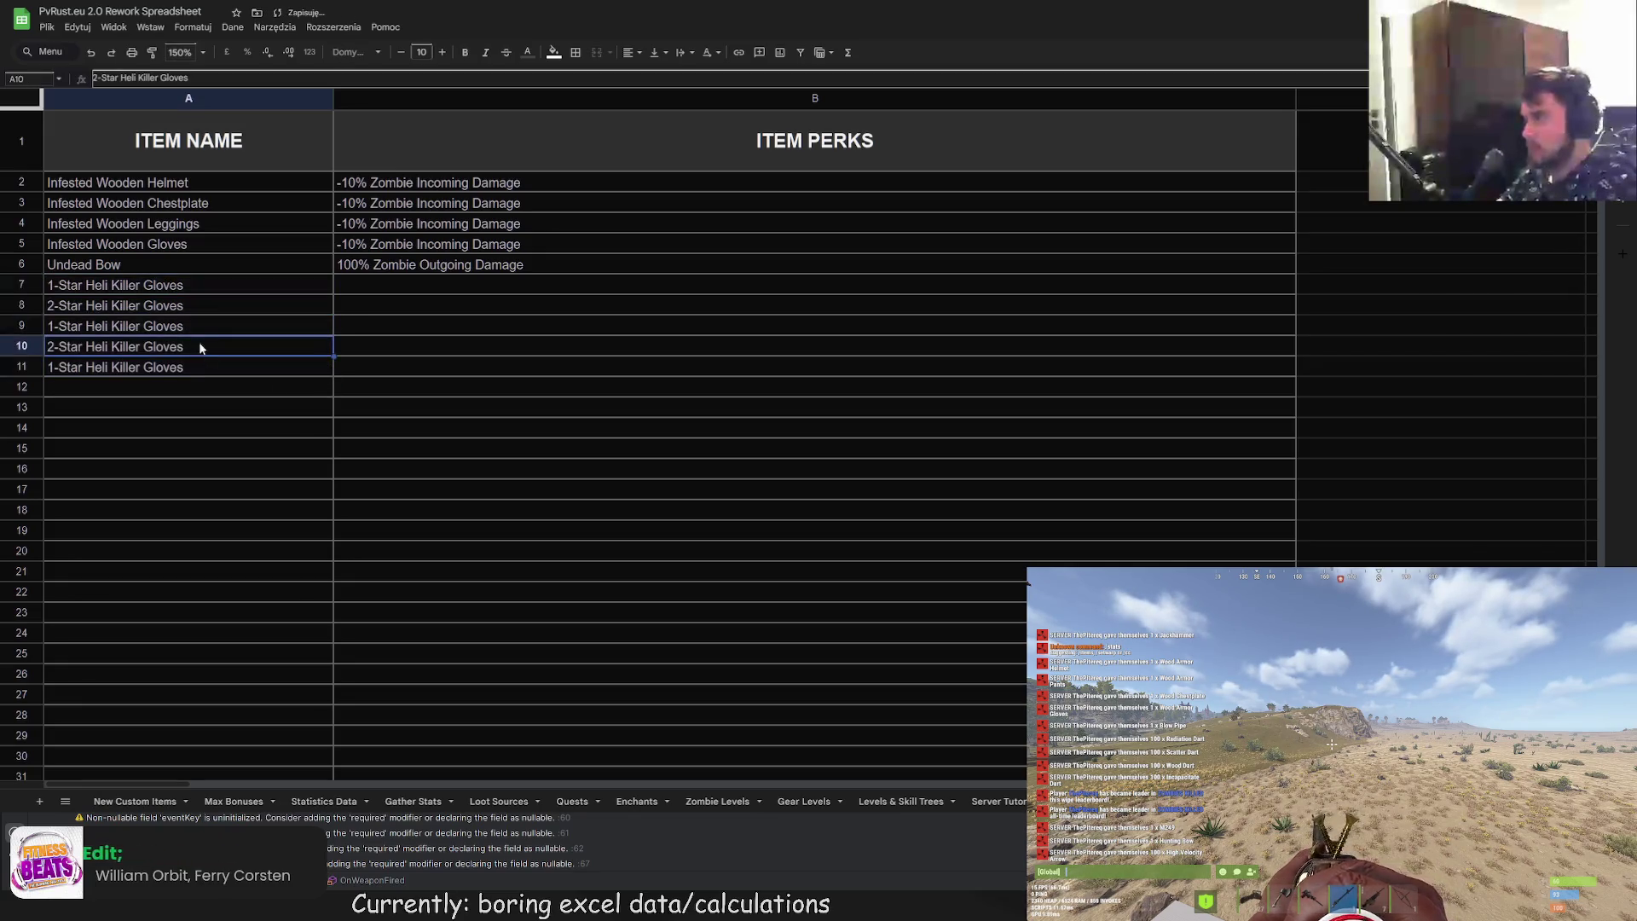
click(101, 329)
click(104, 79)
text(3)
click(54, 350)
Step: Change A10 to 4-Star and A11 to 50Star Heli Killer Gloves
click(97, 79)
key(BackSpace)
text(4)
click(61, 370)
click(101, 78)
key(BackSpace)
key(BackSpace)
text(50)
click(404, 315)
click(412, 287)
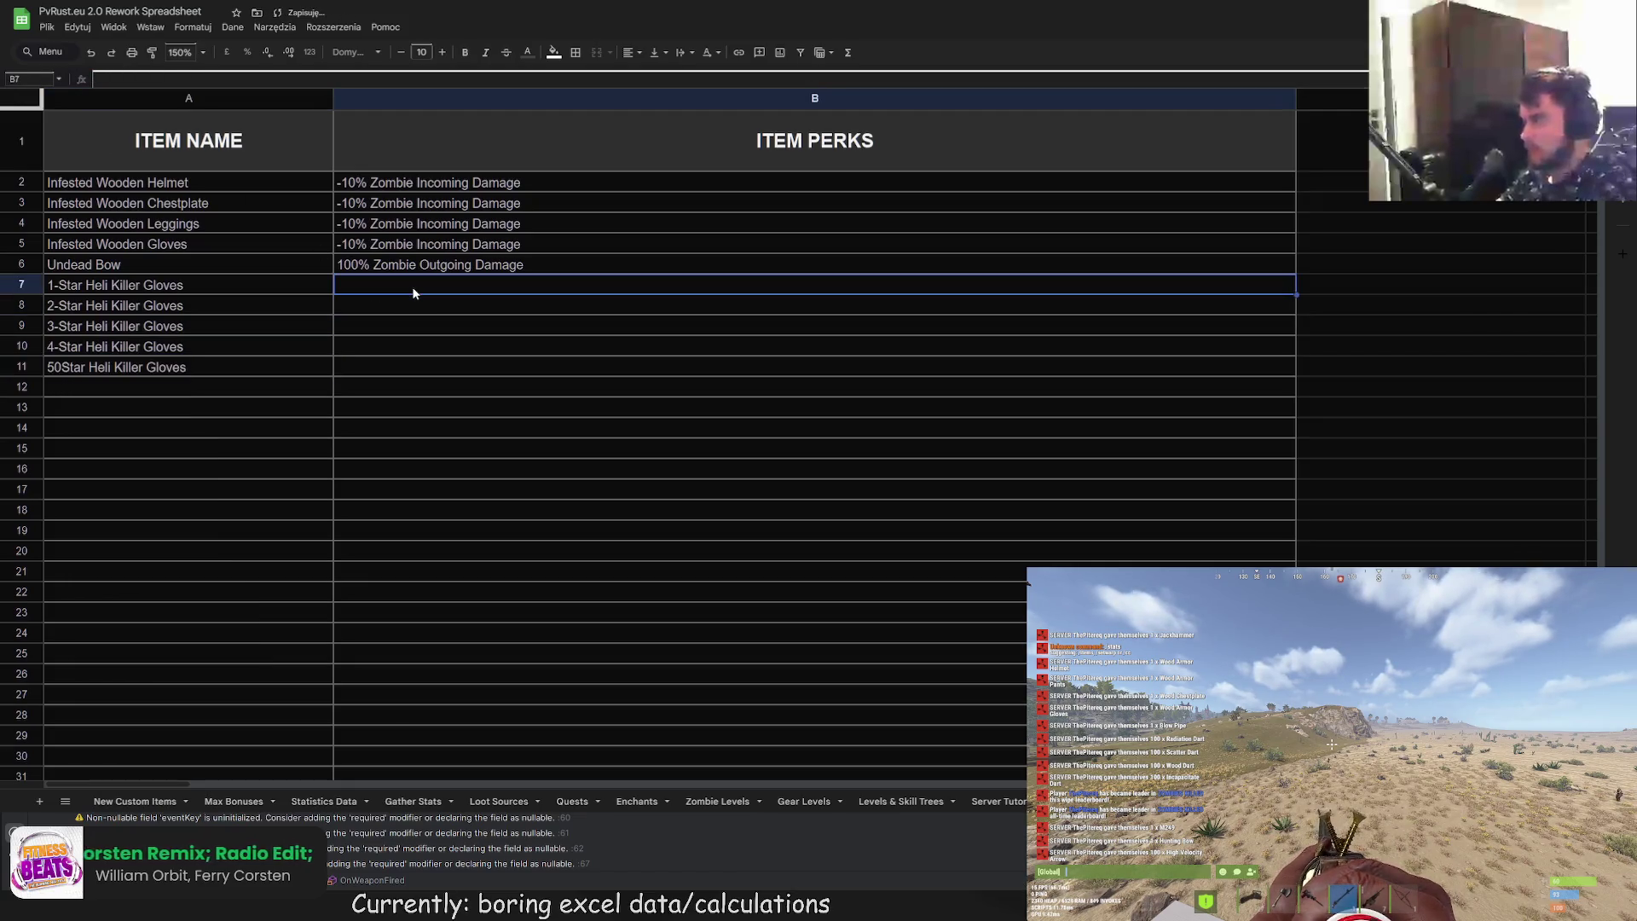
double_click(412, 287)
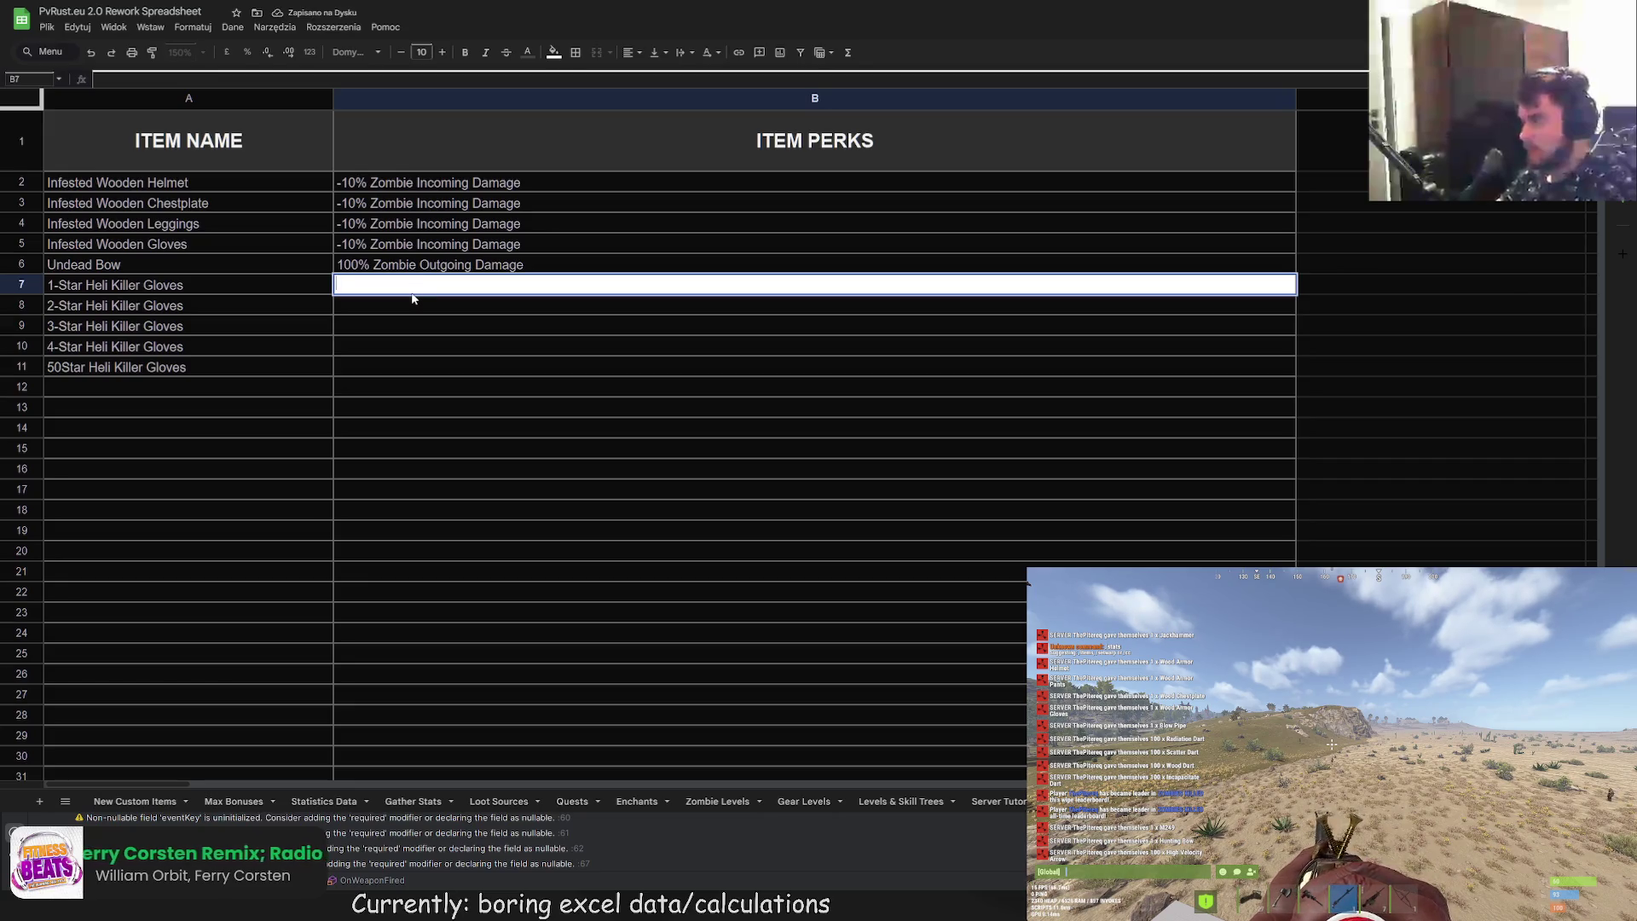
Step: Enter '30% Heli Outgoing Damage' in B7 and paste it into B8 through B11
text(30% Heli)
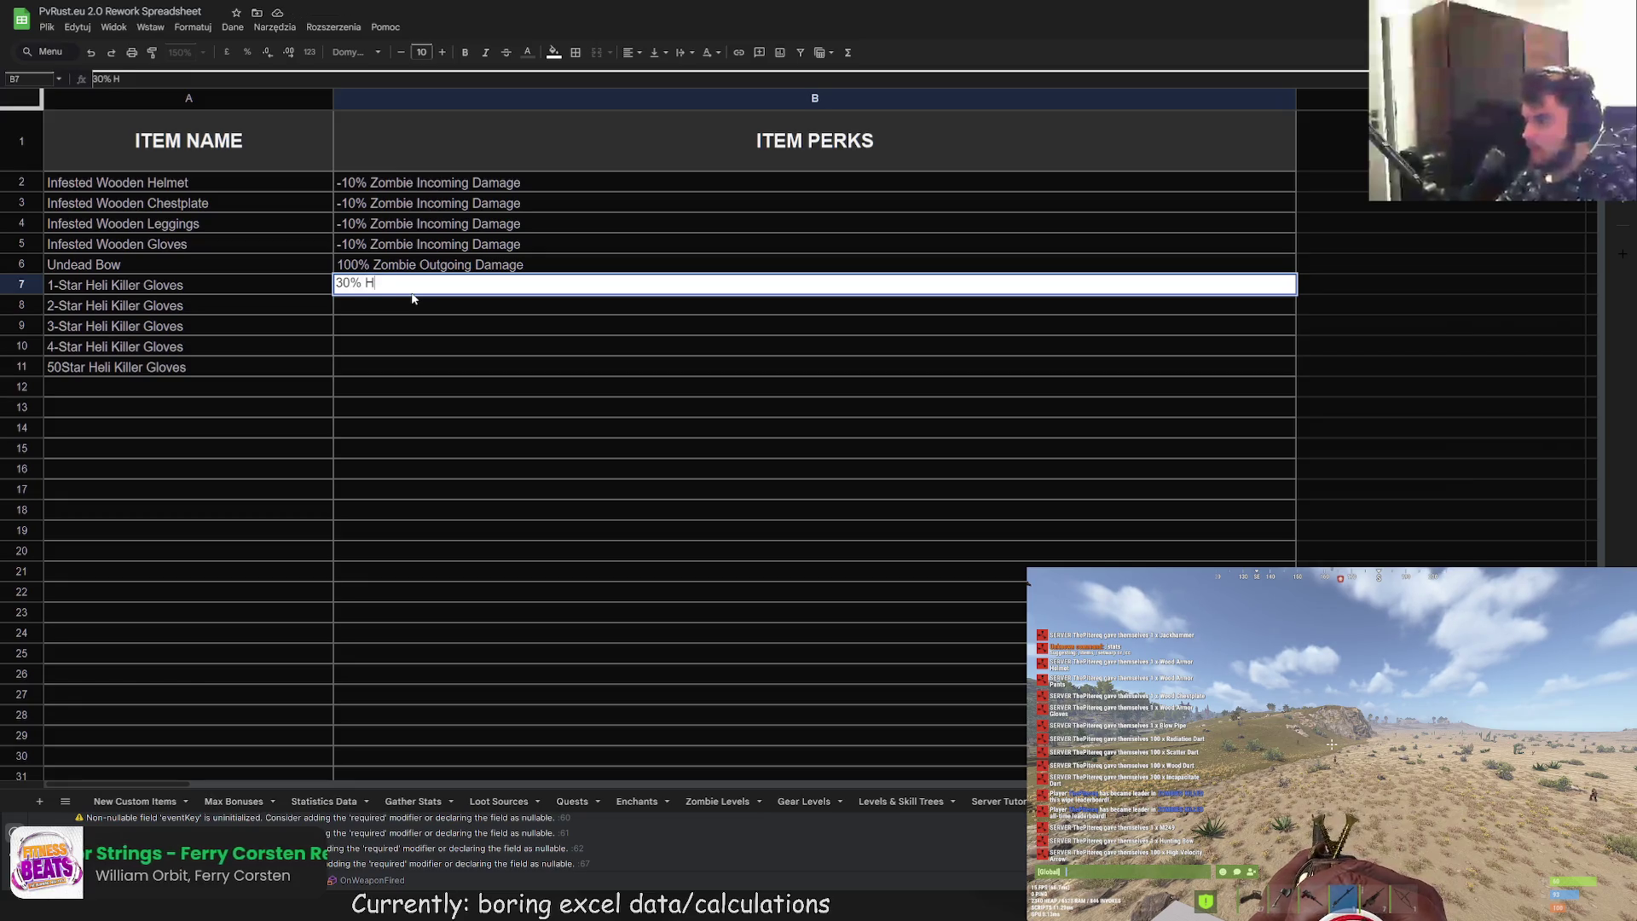
text( Outgoing )
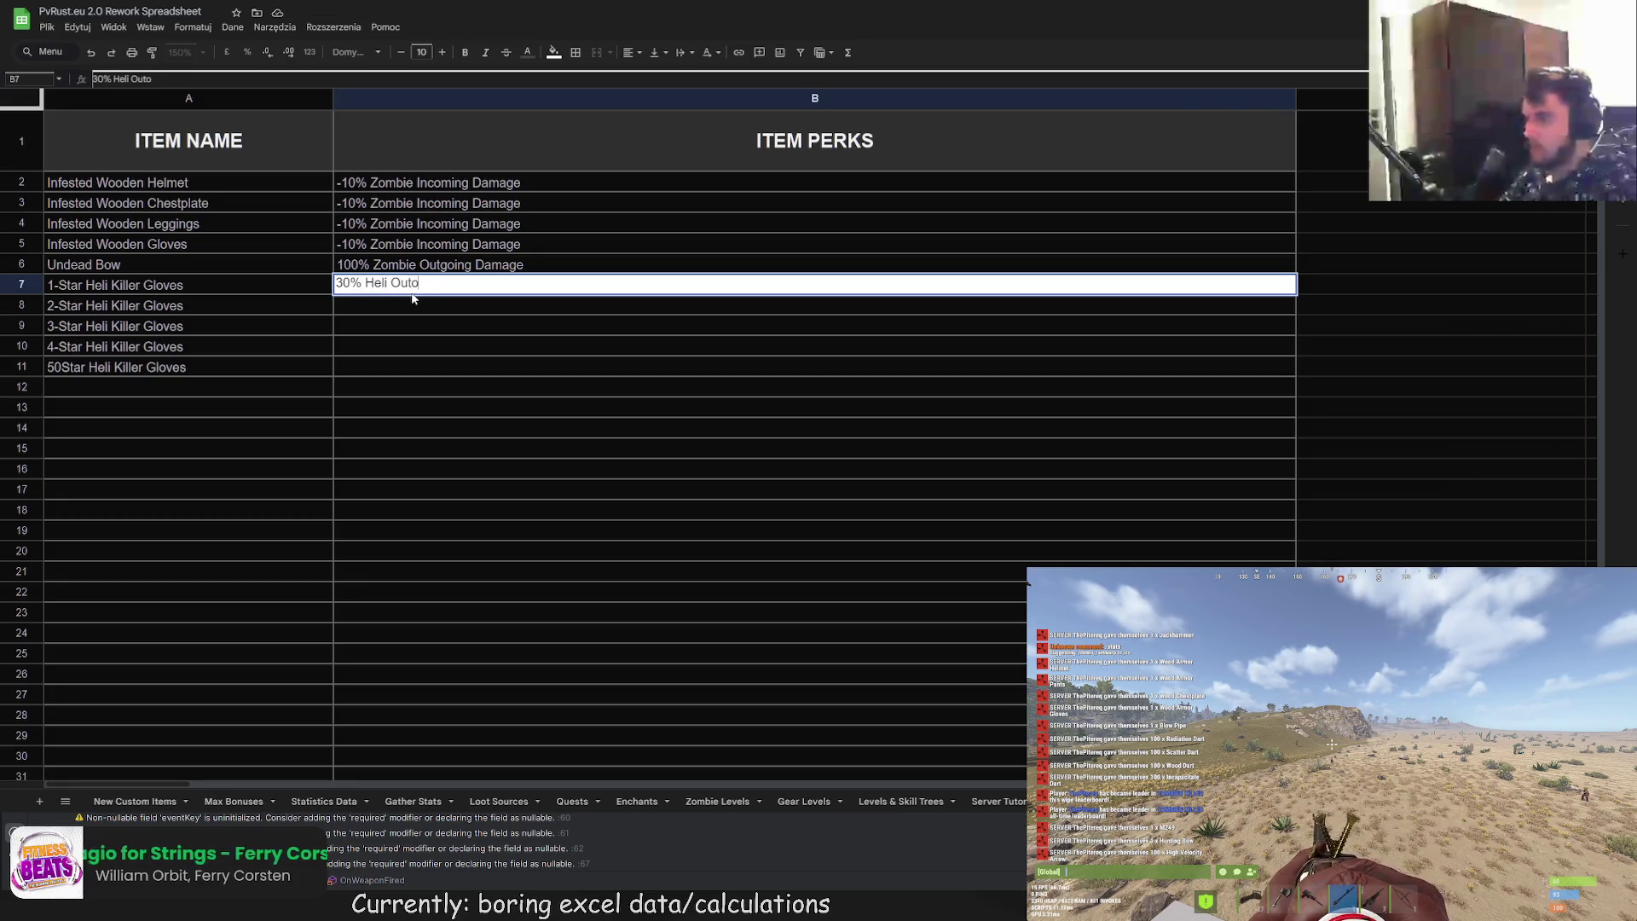
text(Damage)
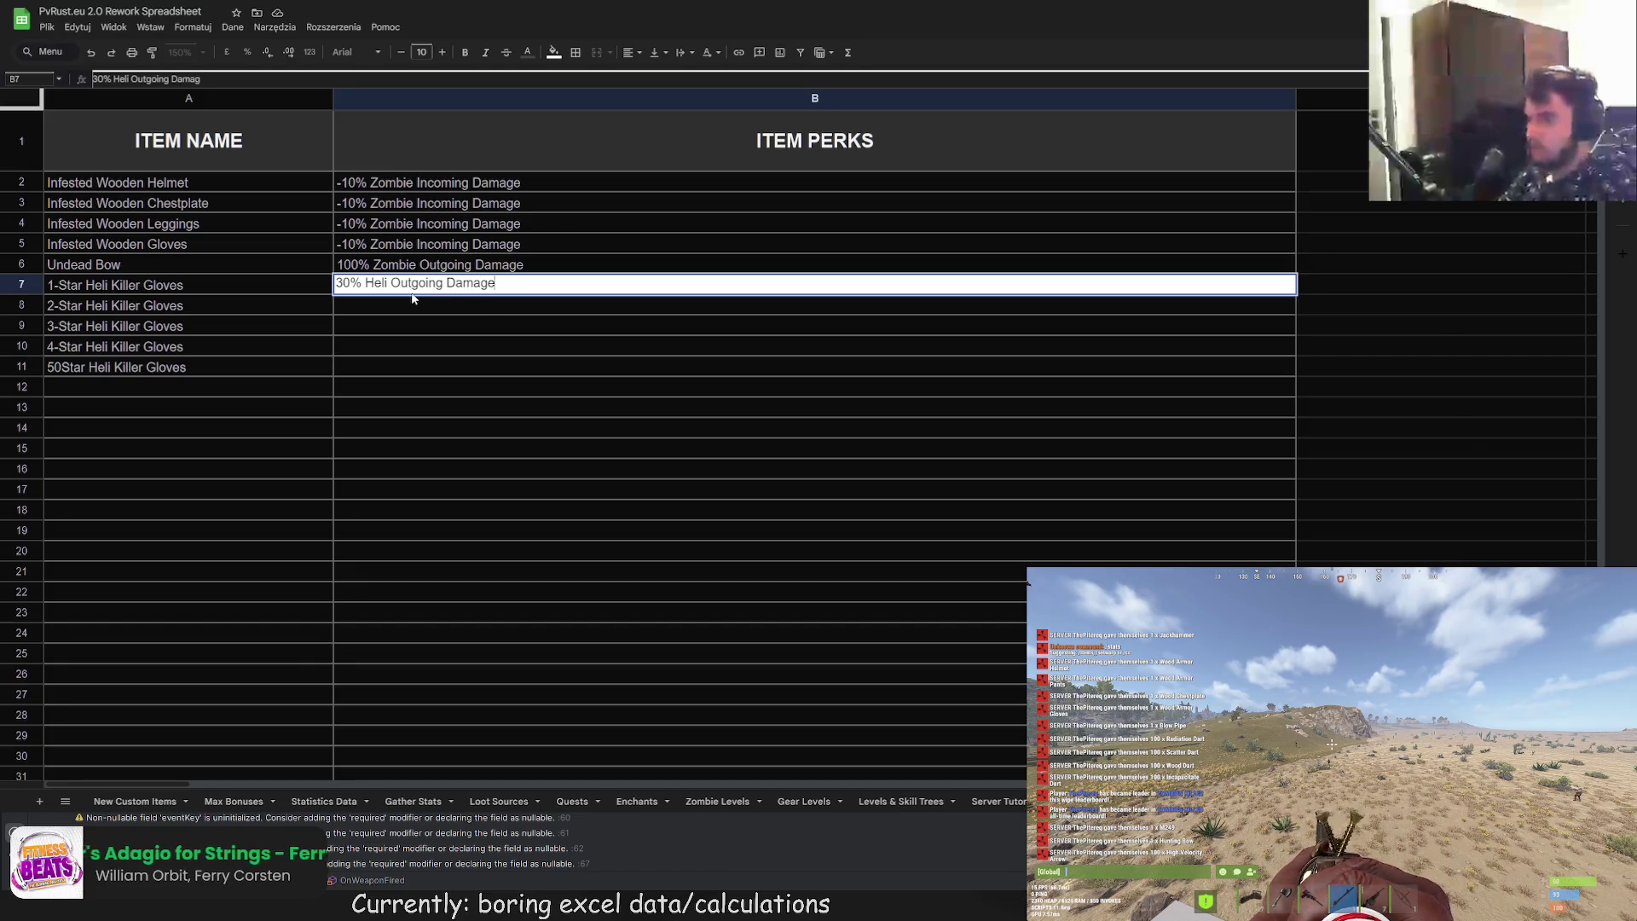
key(Return)
click(411, 292)
key(ctrl+c)
key(Down)
key(ctrl+v)
key(Down)
key(ctrl+v)
key(Down)
key(ctrl+v)
key(Down)
key(ctrl+v)
Step: Change the B8, B9 and B10 perks to 60%, 120% and 240%
double_click(352, 313)
key(BackSpace)
text(6)
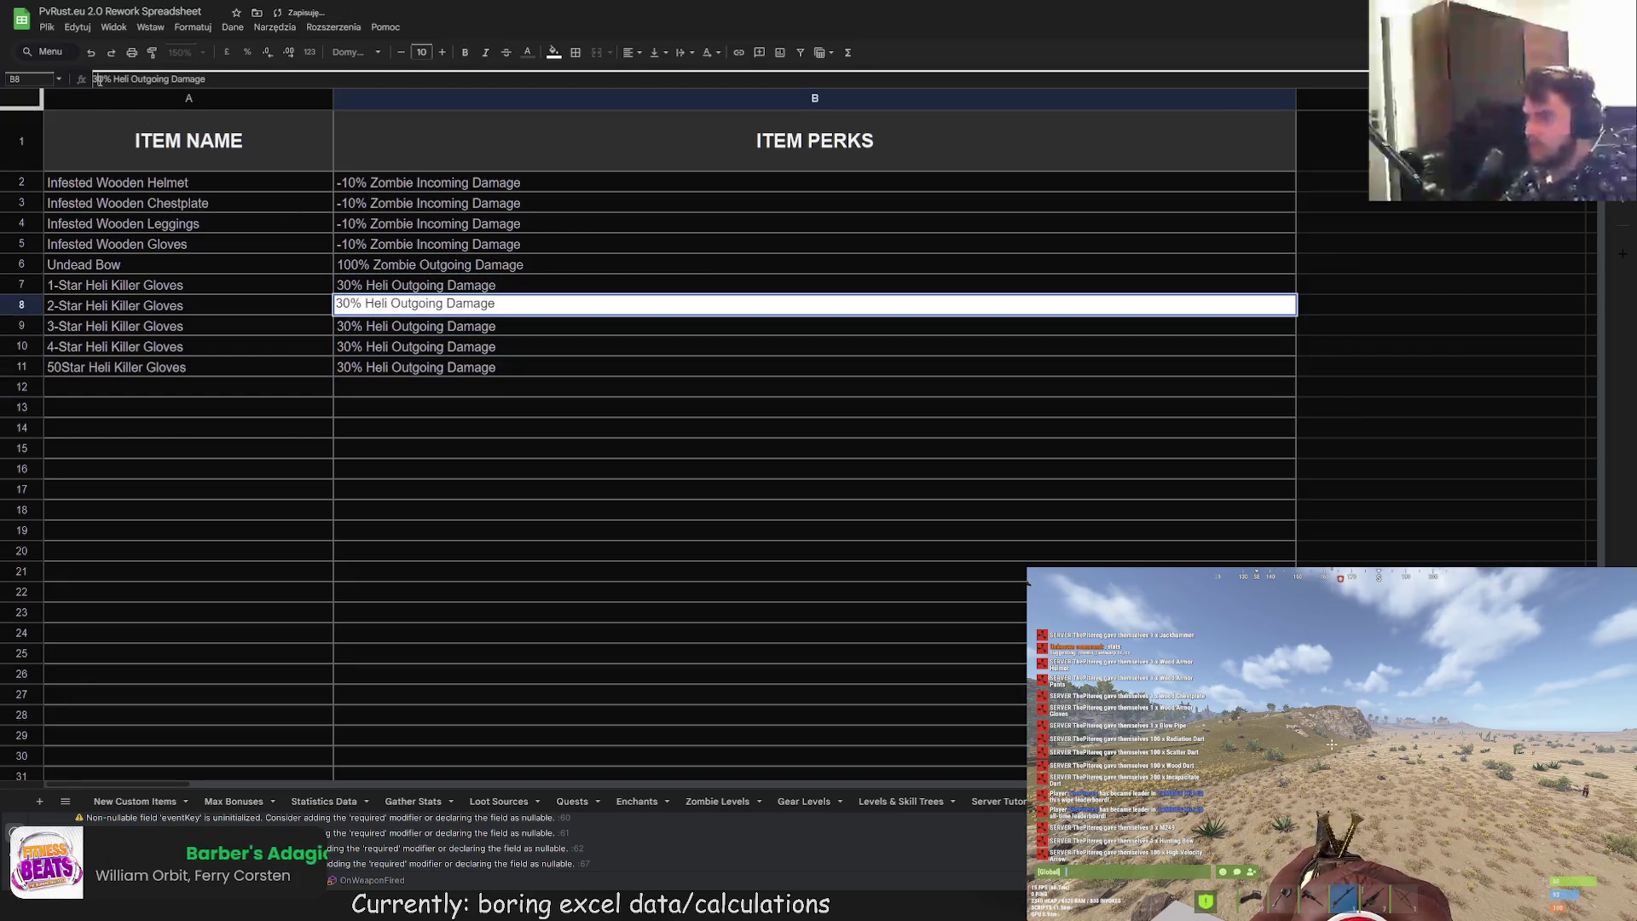
key(Return)
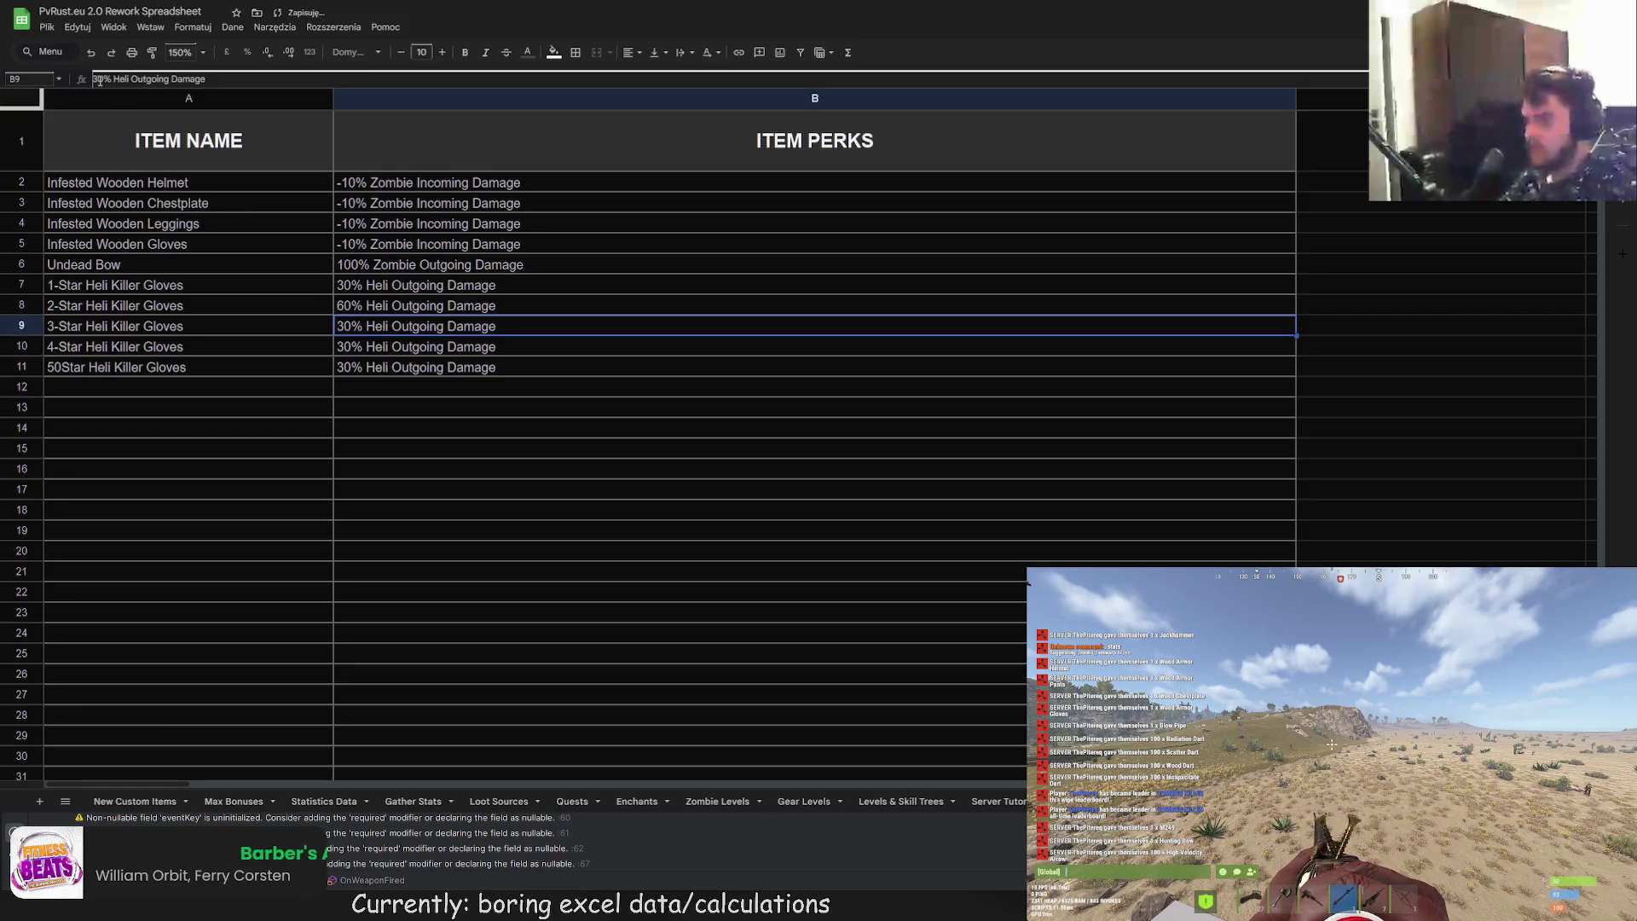
key(Return)
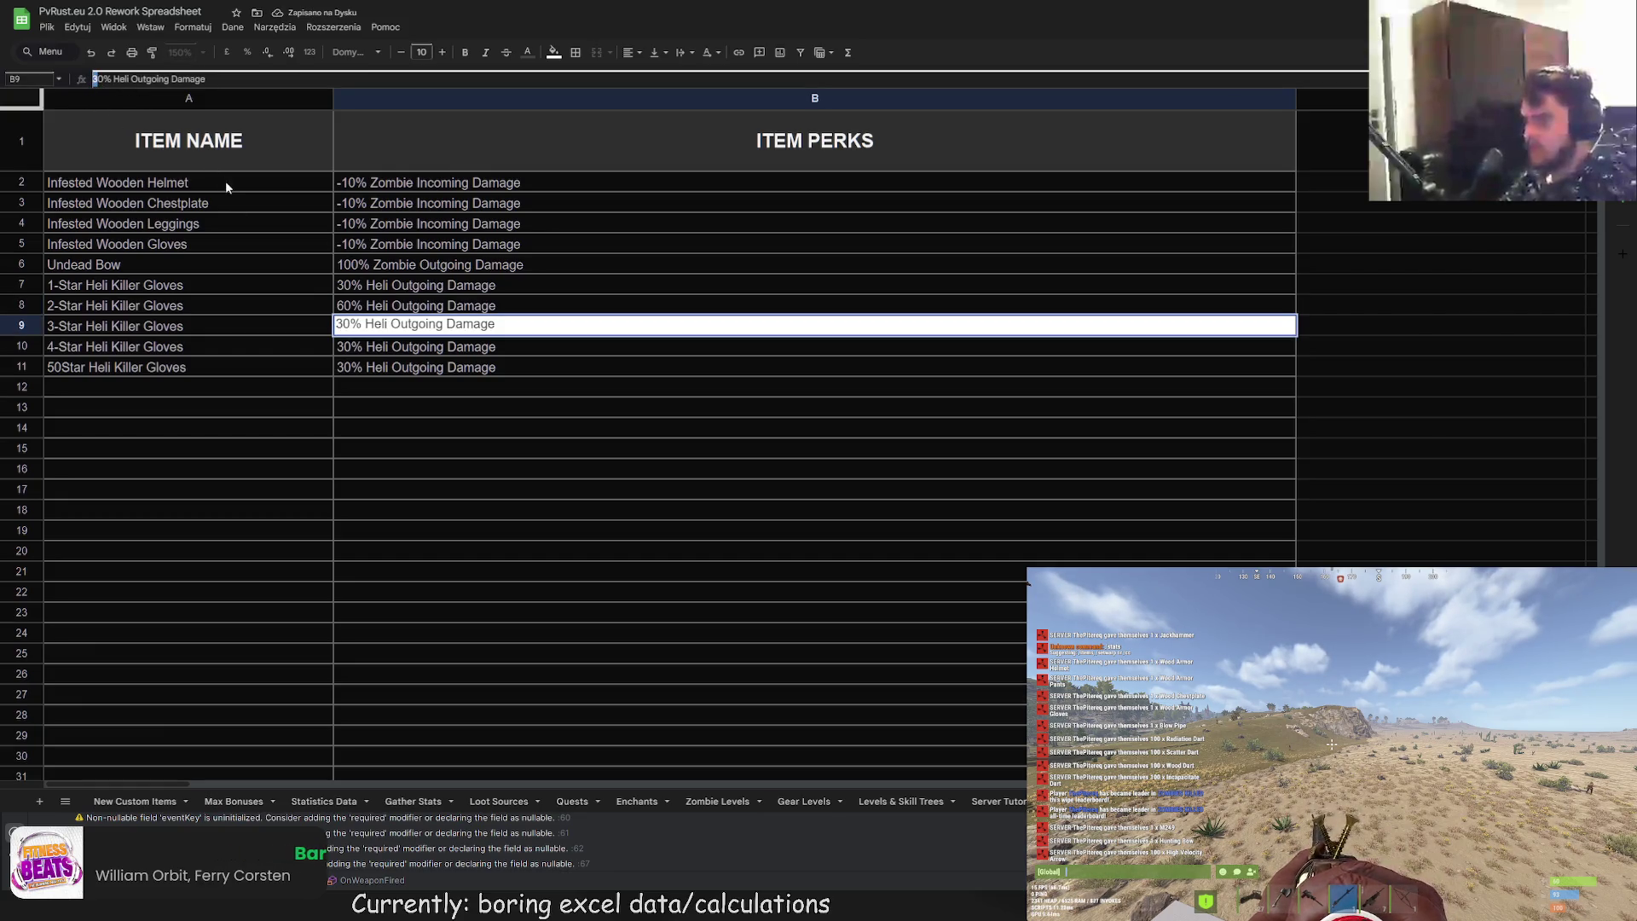
key(BackSpace)
text(12)
key(Return)
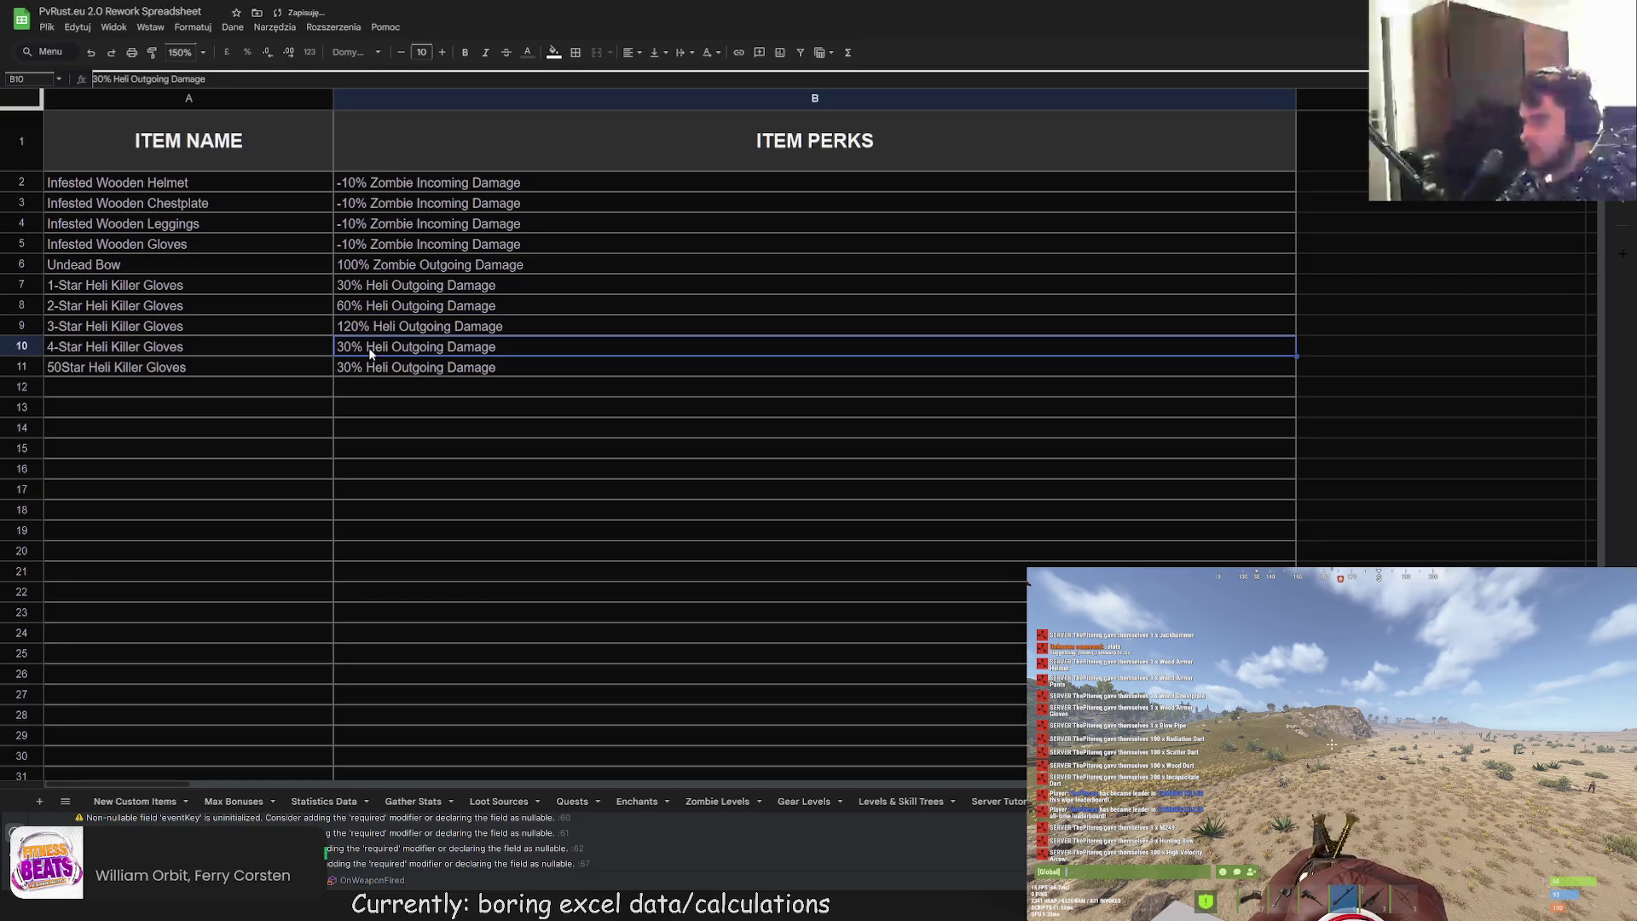
click(98, 79)
key(BackSpace)
text(24)
key(BackSpace)
key(Return)
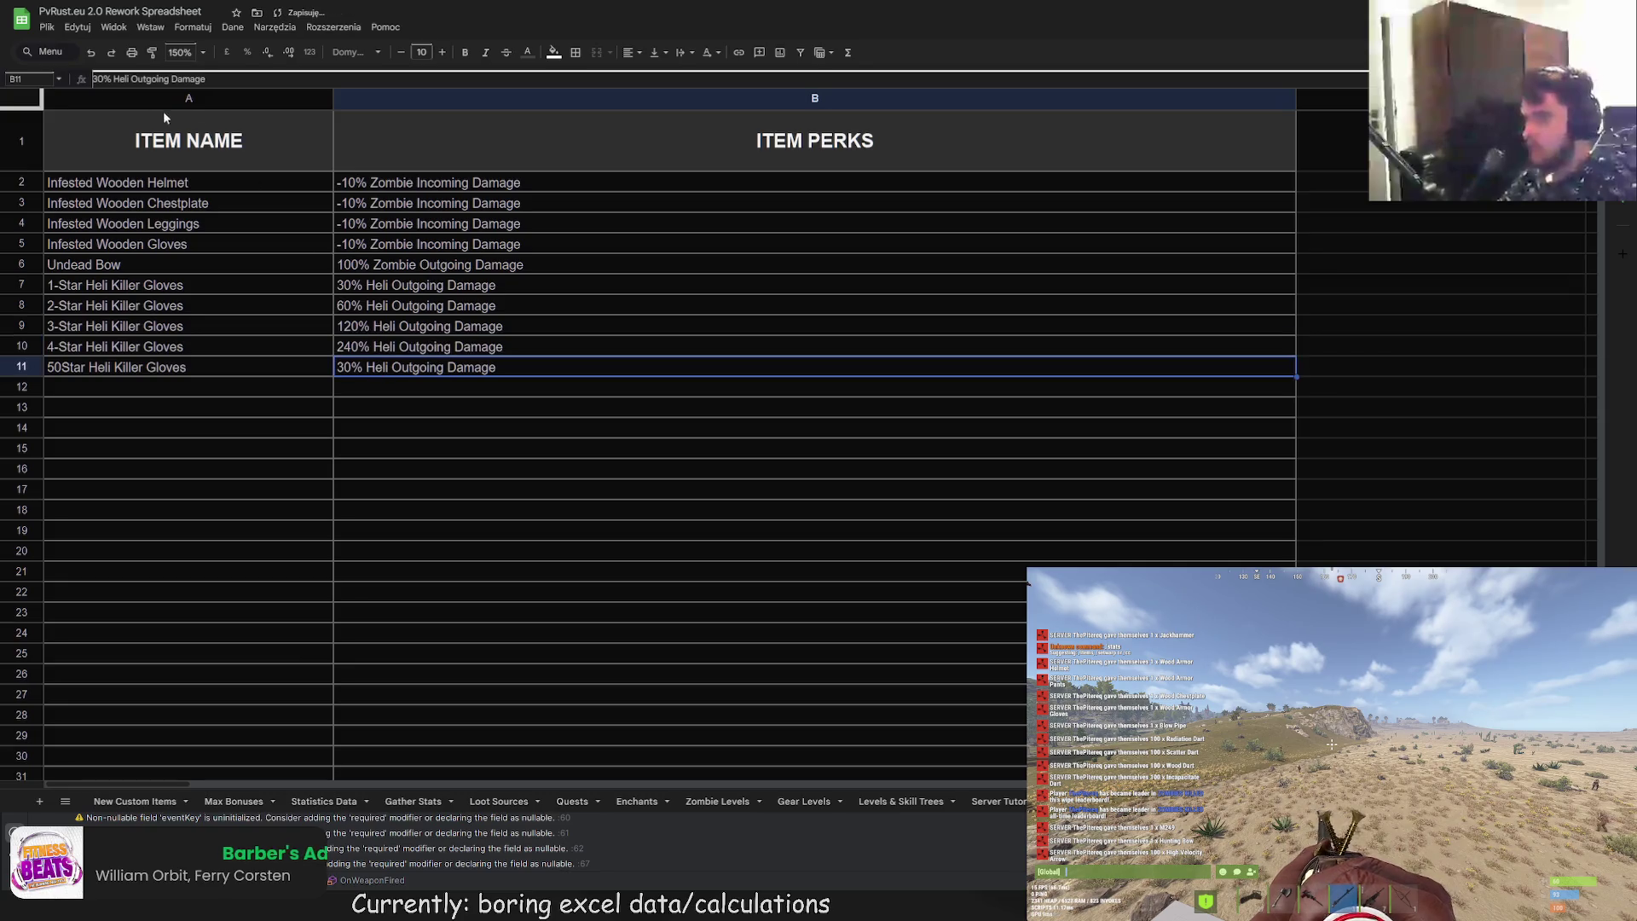
Step: Set B11 to 480% Heli Outgoing Damage
double_click(95, 79)
text(480)
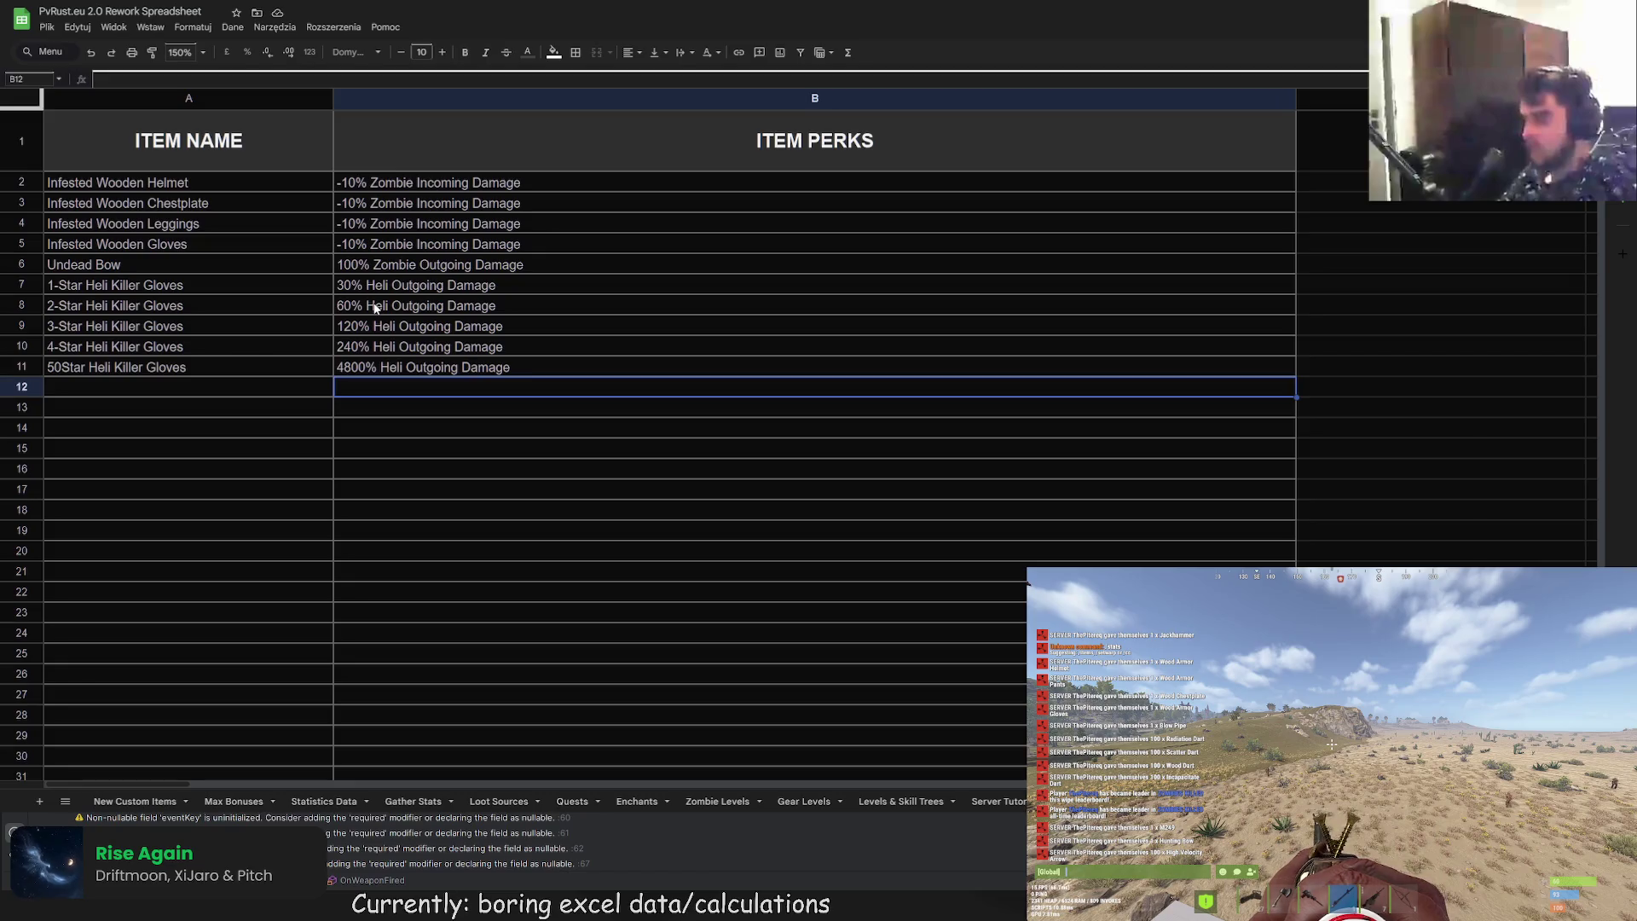
click(362, 366)
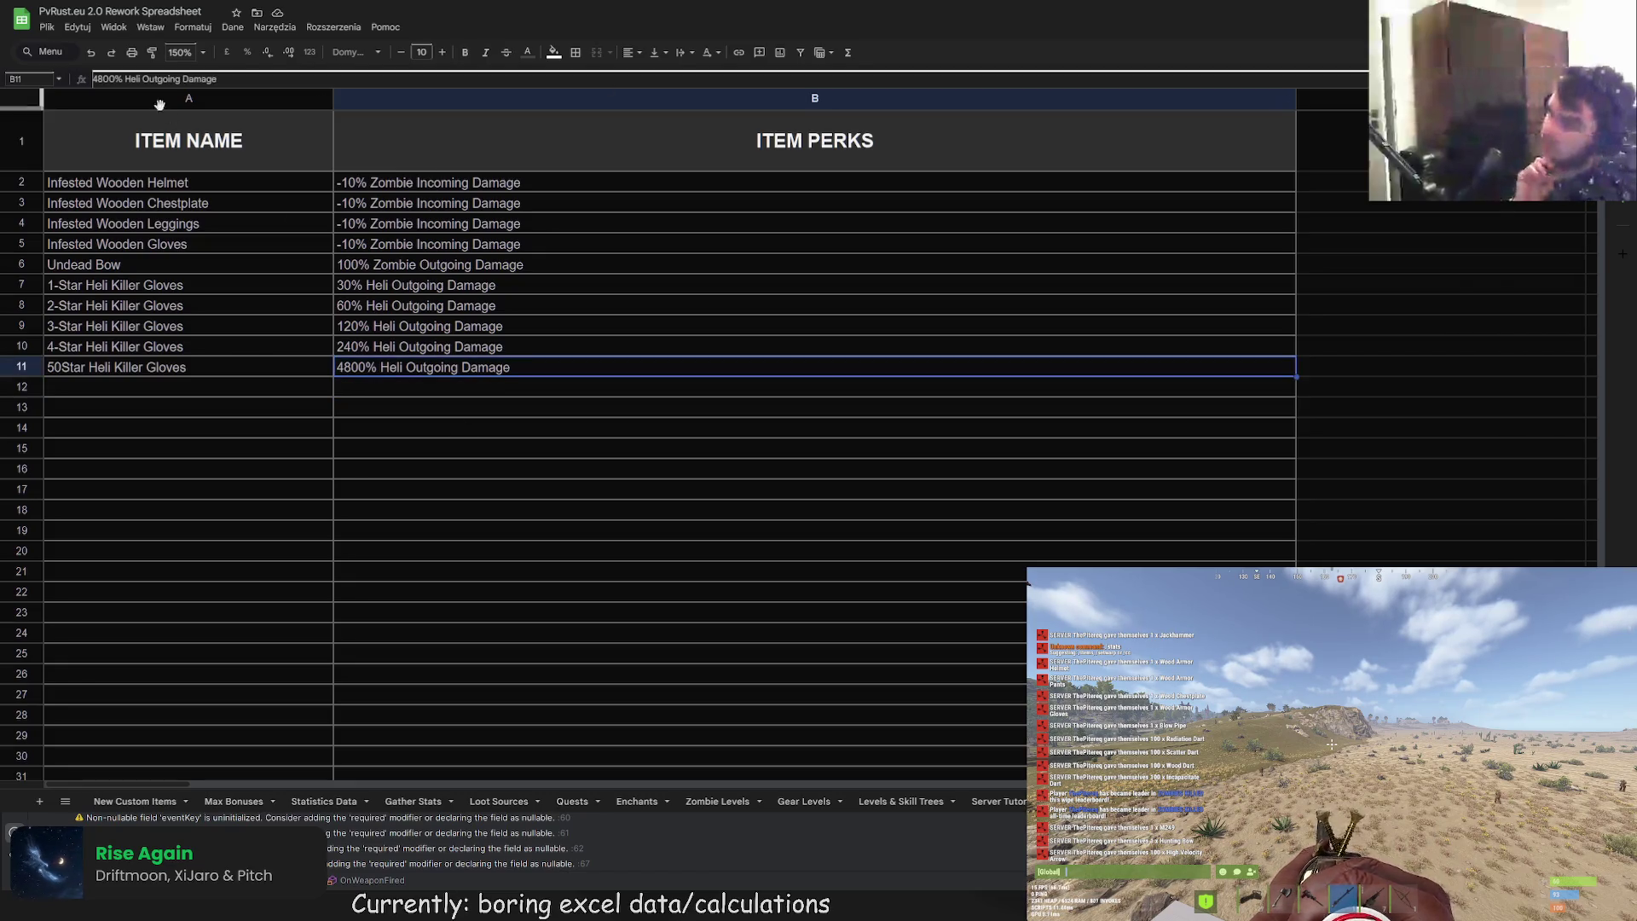
double_click(360, 366)
key(Return)
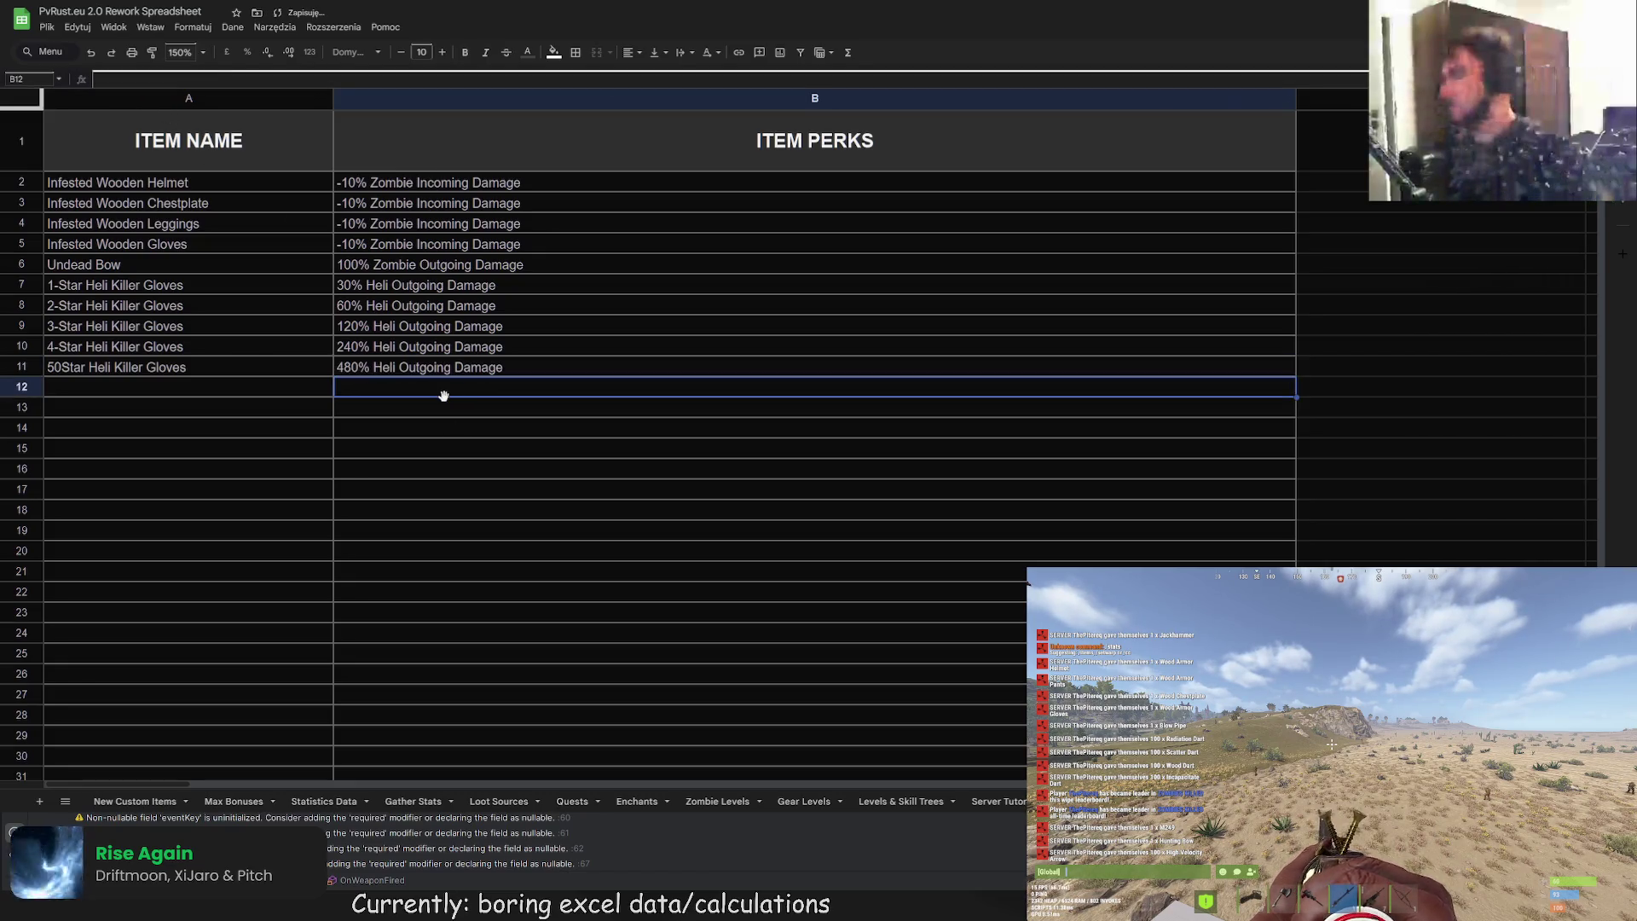
Step: Correct A11 to read 5-Star Heli Killer Gloves
click(227, 365)
click(115, 78)
key(BackSpace)
text(-)
key(Return)
click(192, 408)
click(176, 390)
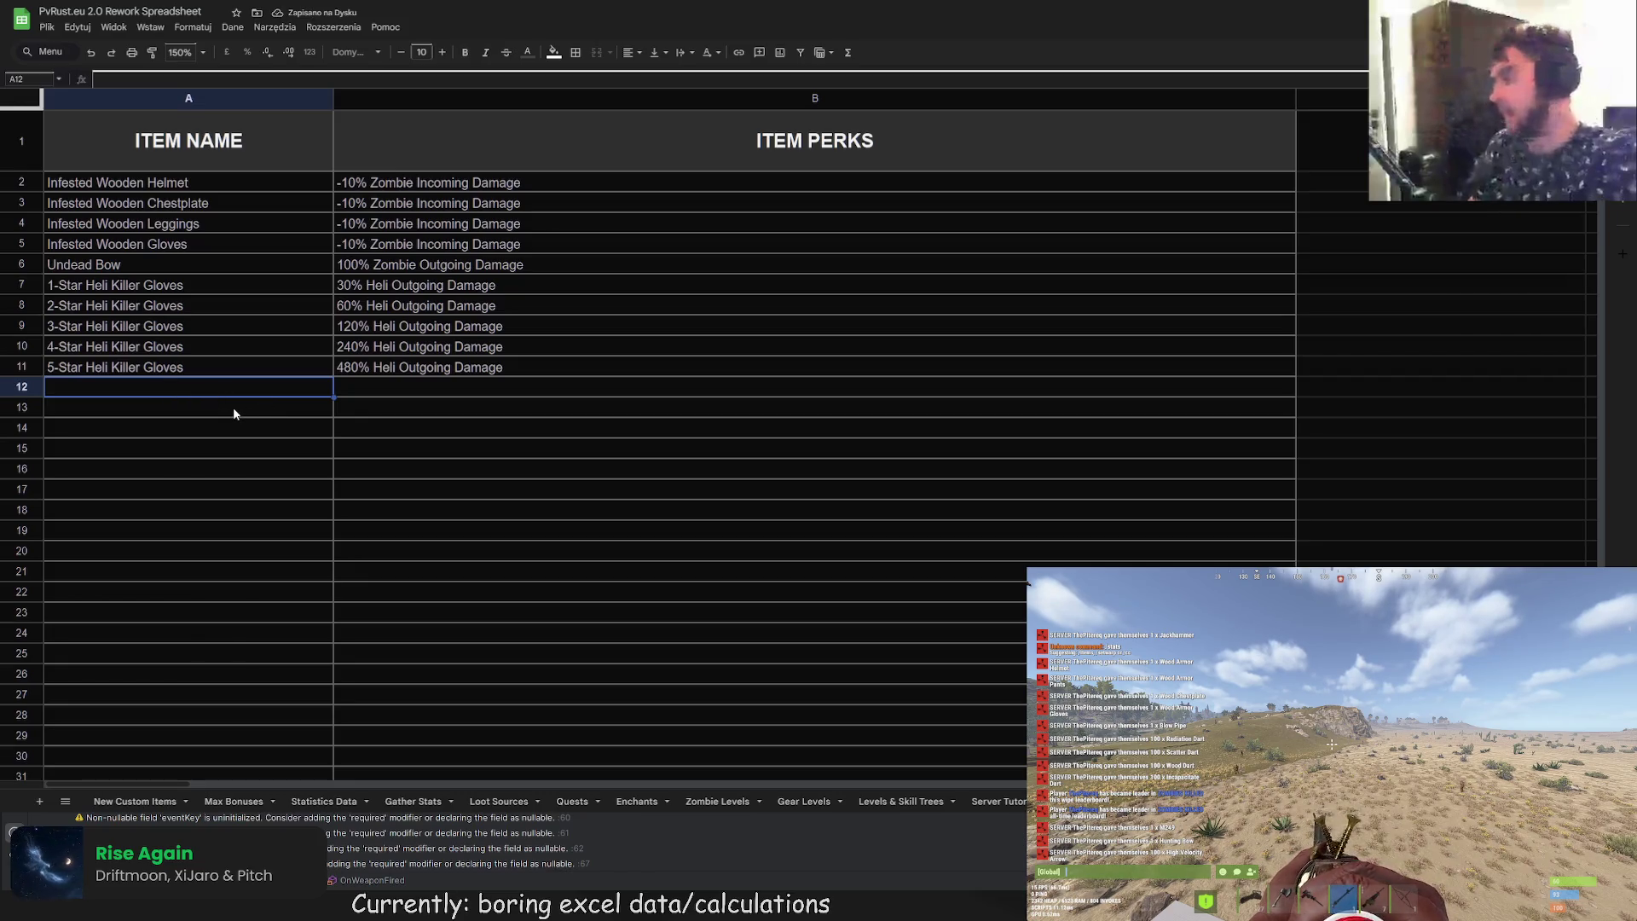
double_click(123, 391)
text(1-Star)
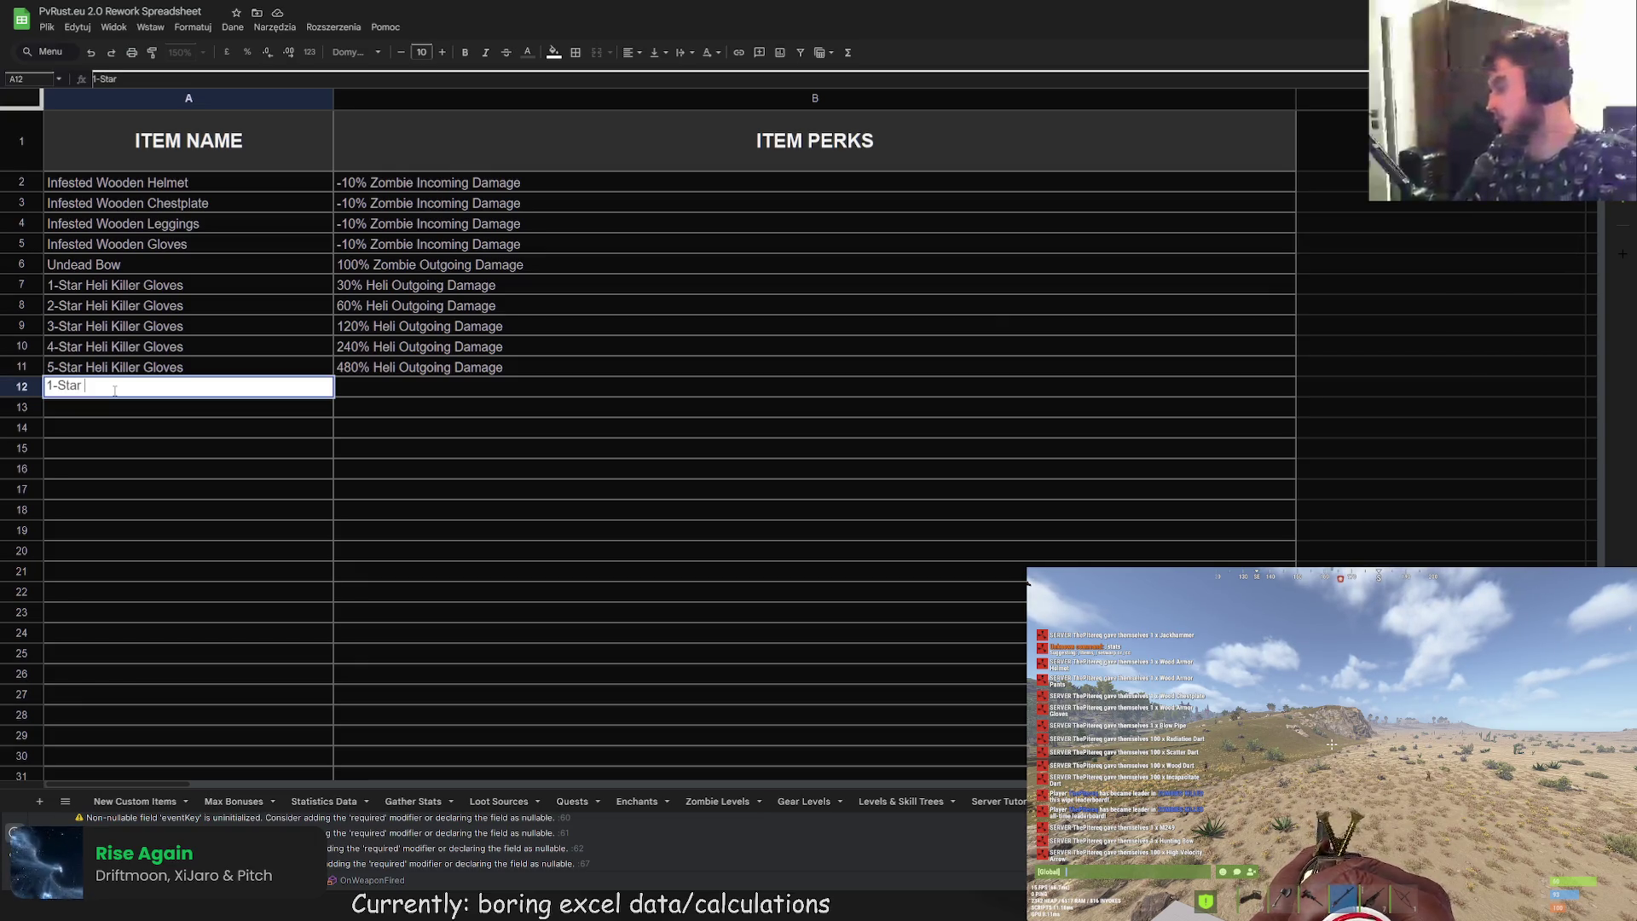
Step: Enter 1-Star Heli Tank Chestplate in A12 and fill it down to A16, with A13 as 2-Star
text(Heli )
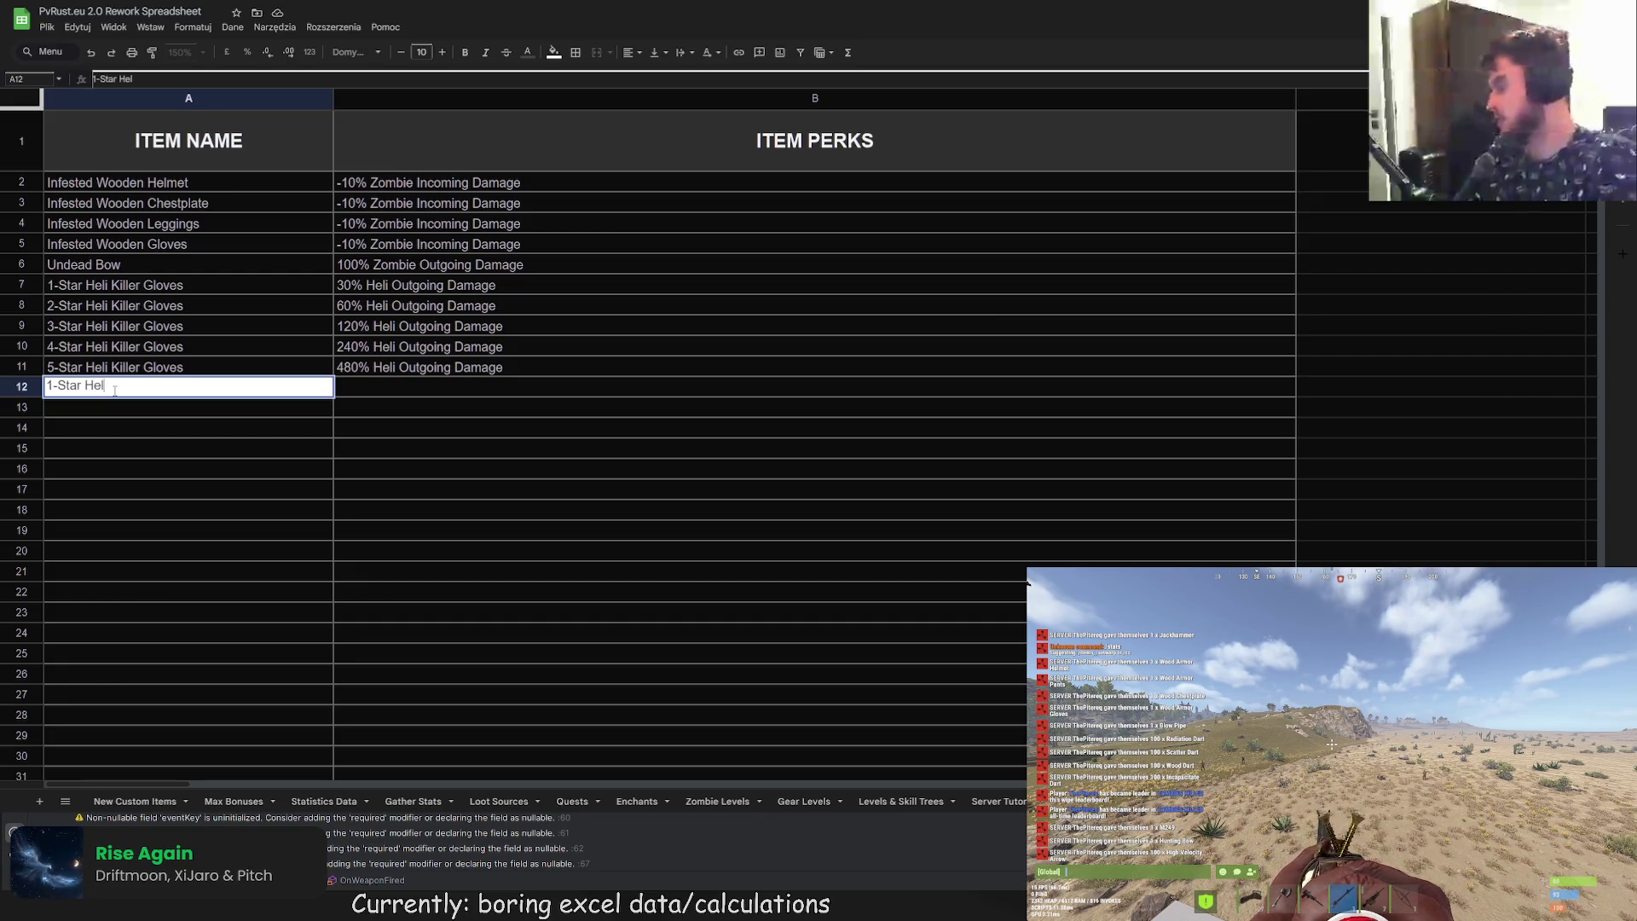
text(Tan)
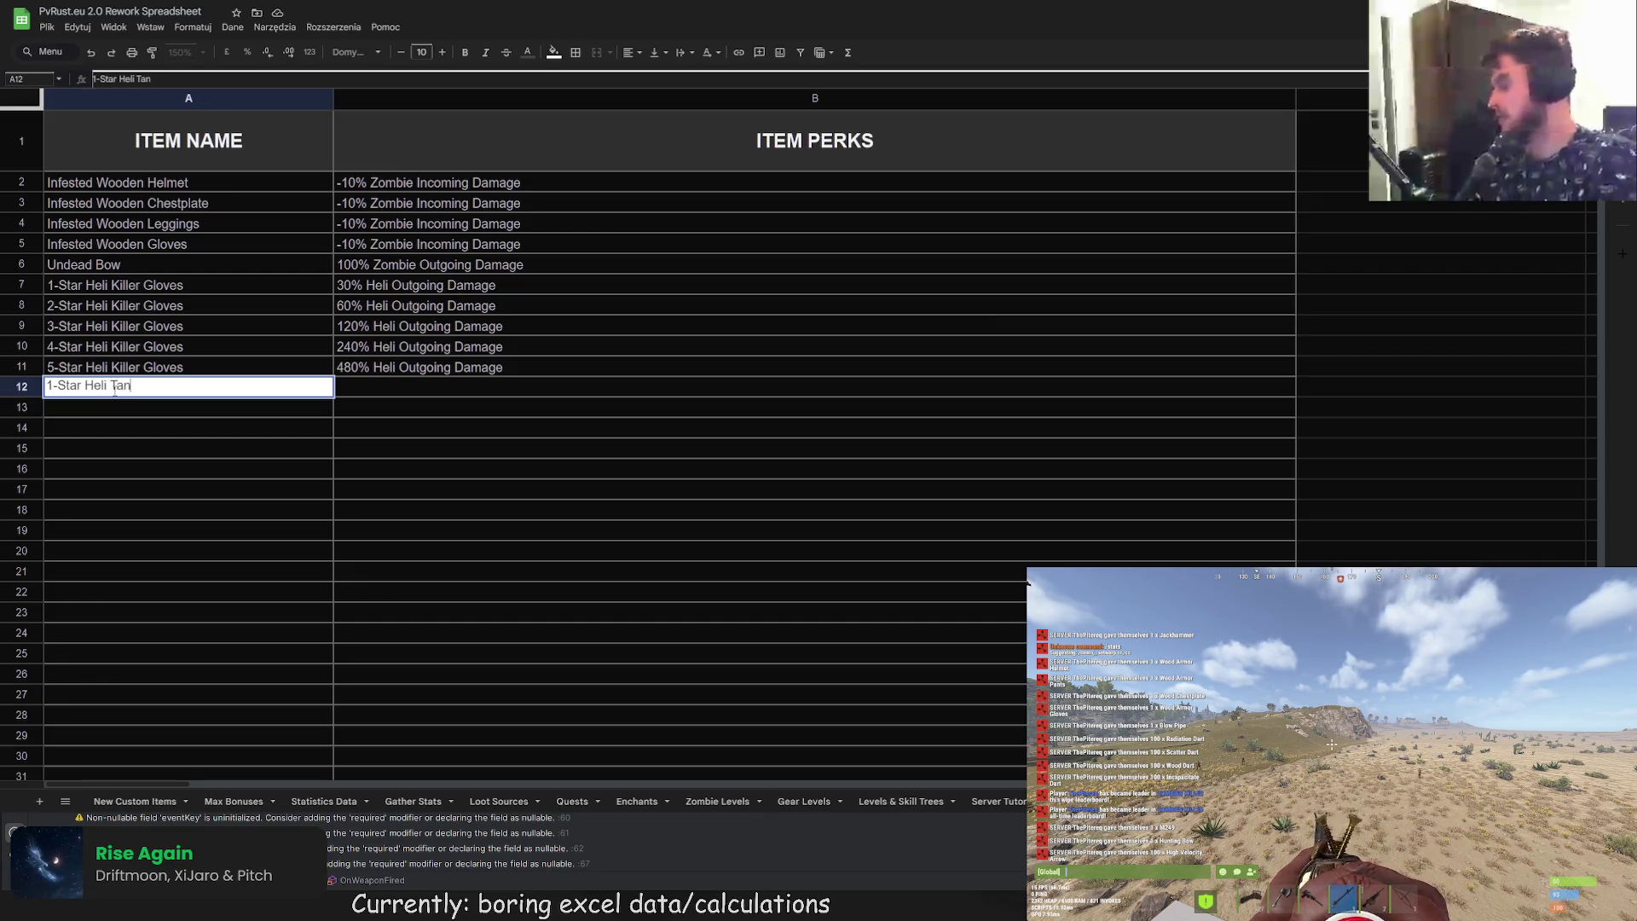
text(k Chestplate)
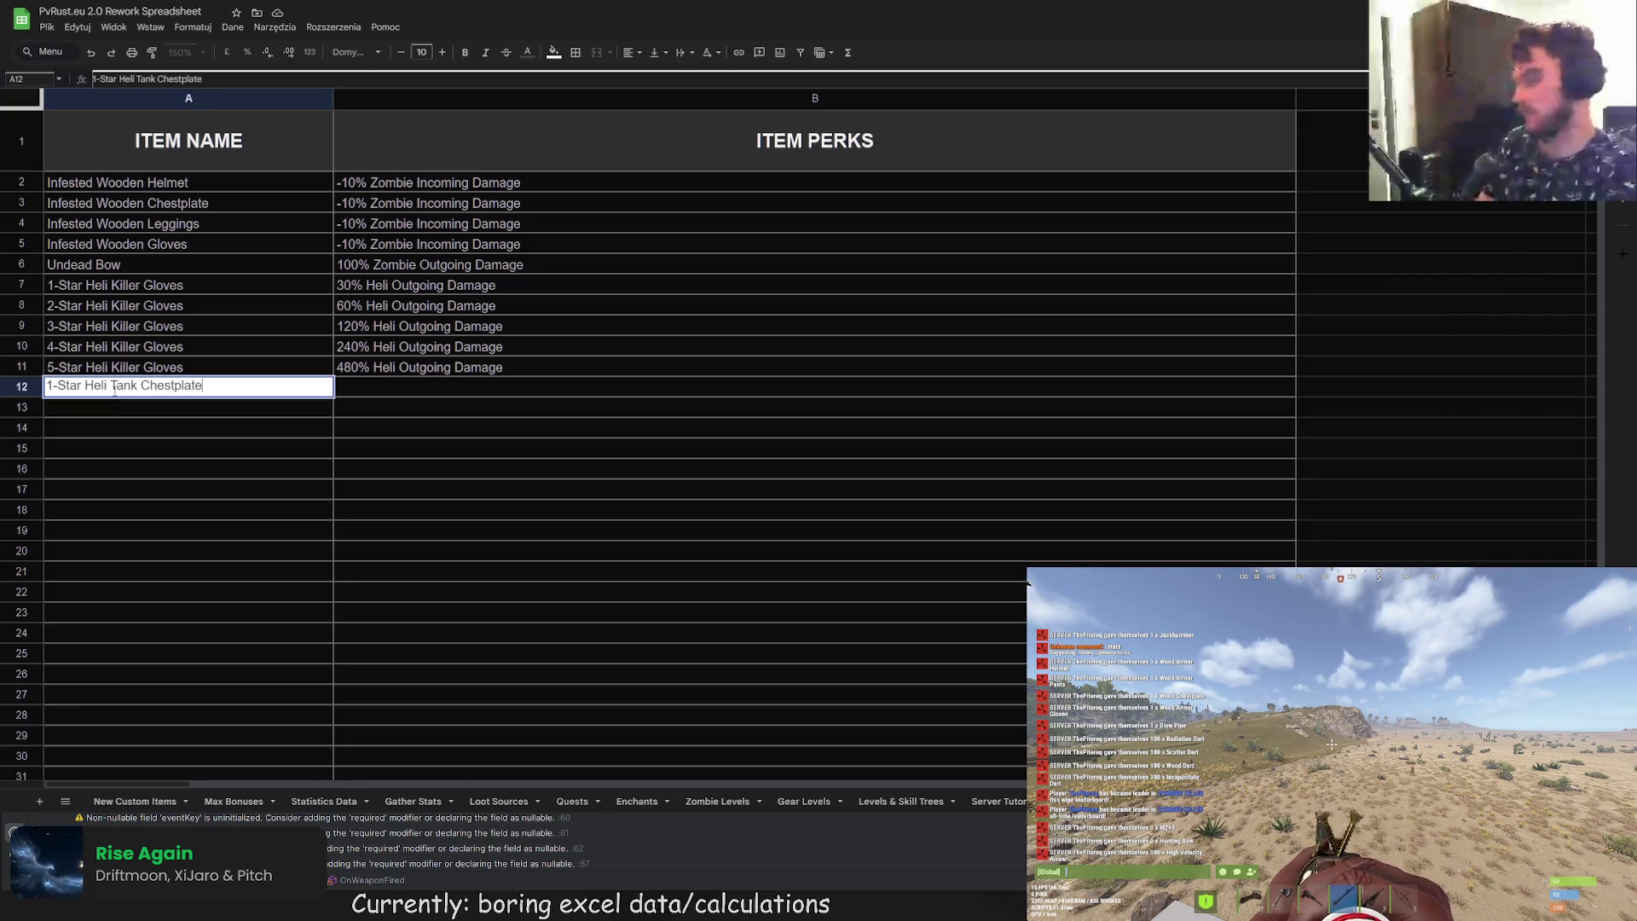
key(Return)
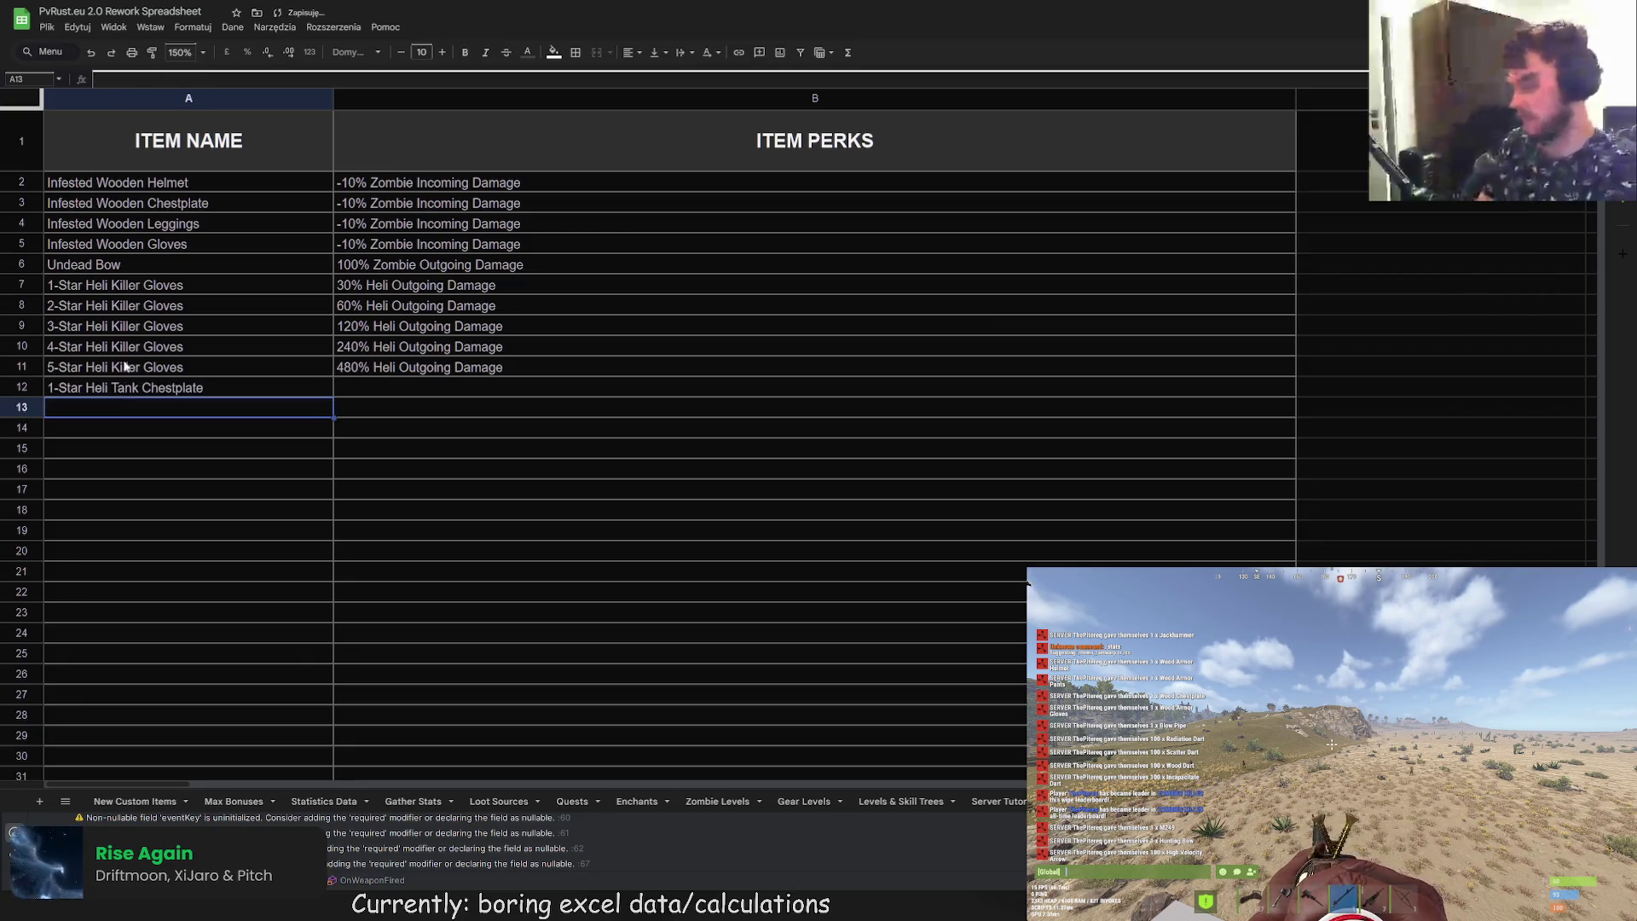
click(132, 386)
drag(333, 397, 334, 472)
click(117, 413)
click(97, 78)
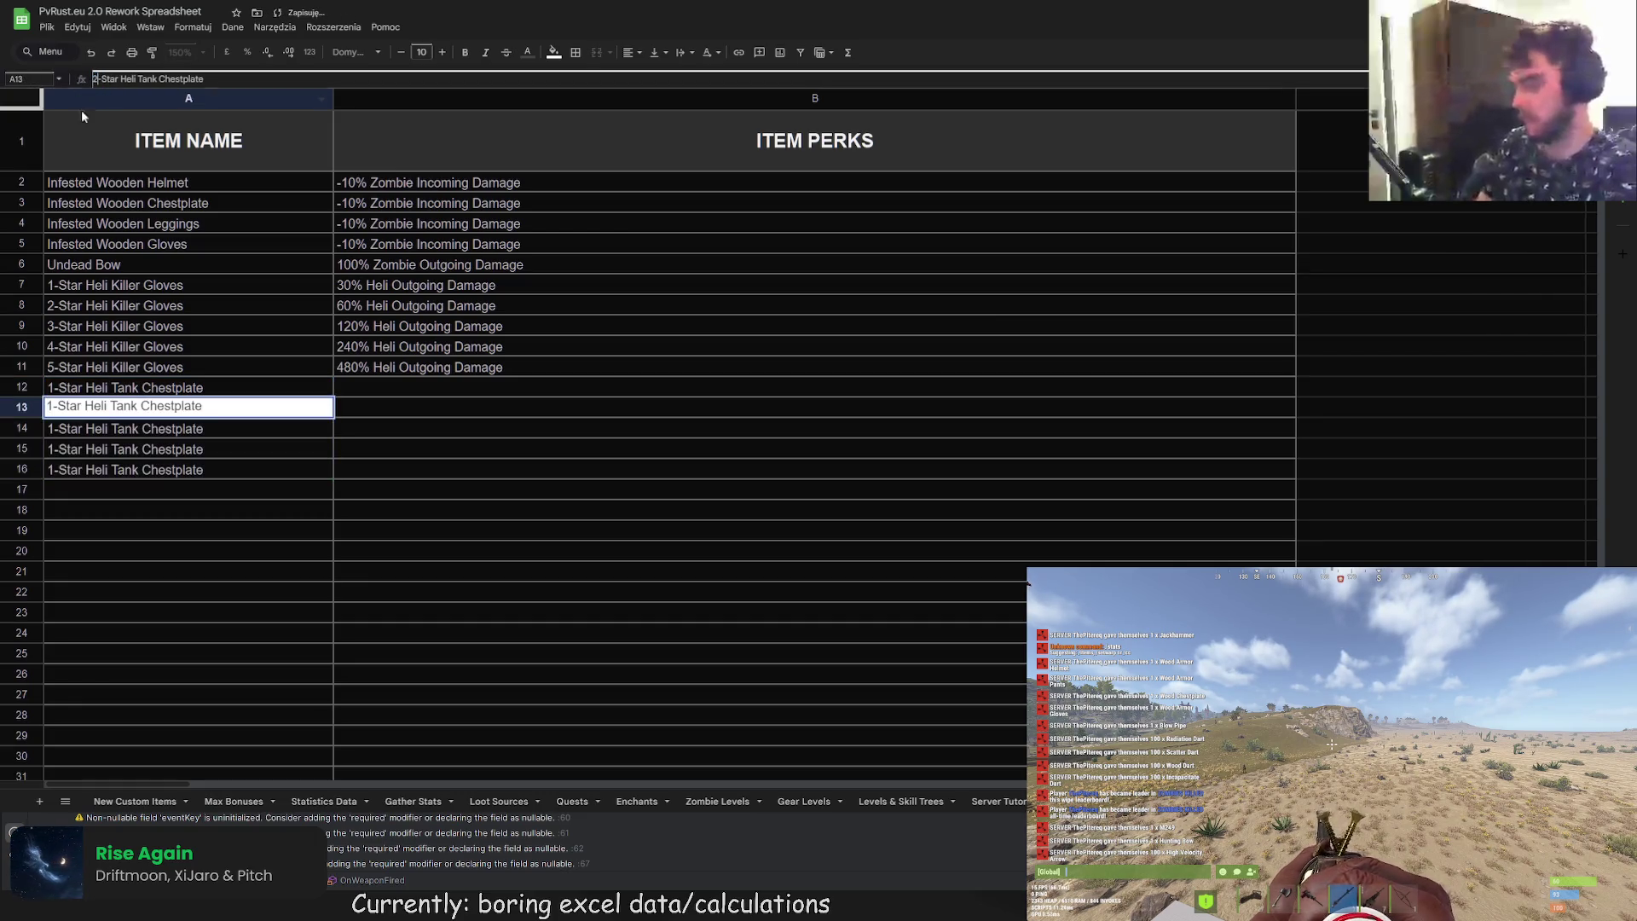
key(Return)
Step: Change A14, A15 and A16 to 3-Star, 4-Star and 5-Star Heli Tank Chestplate
click(97, 78)
key(Delete)
text(3)
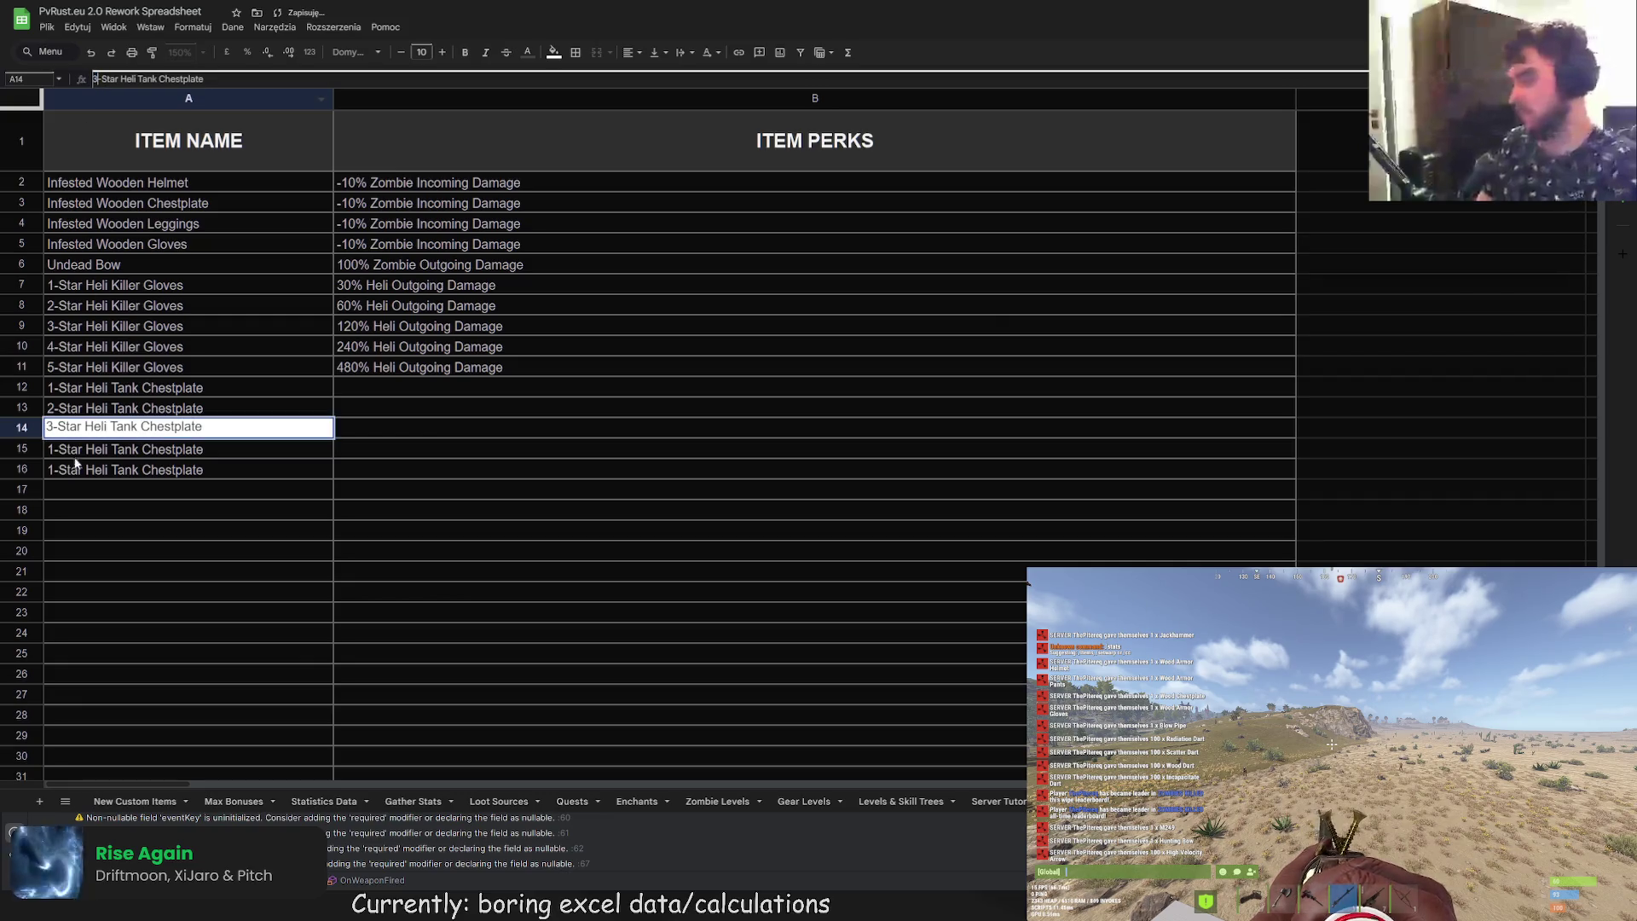
key(Return)
click(97, 79)
key(Delete)
text(4)
key(Return)
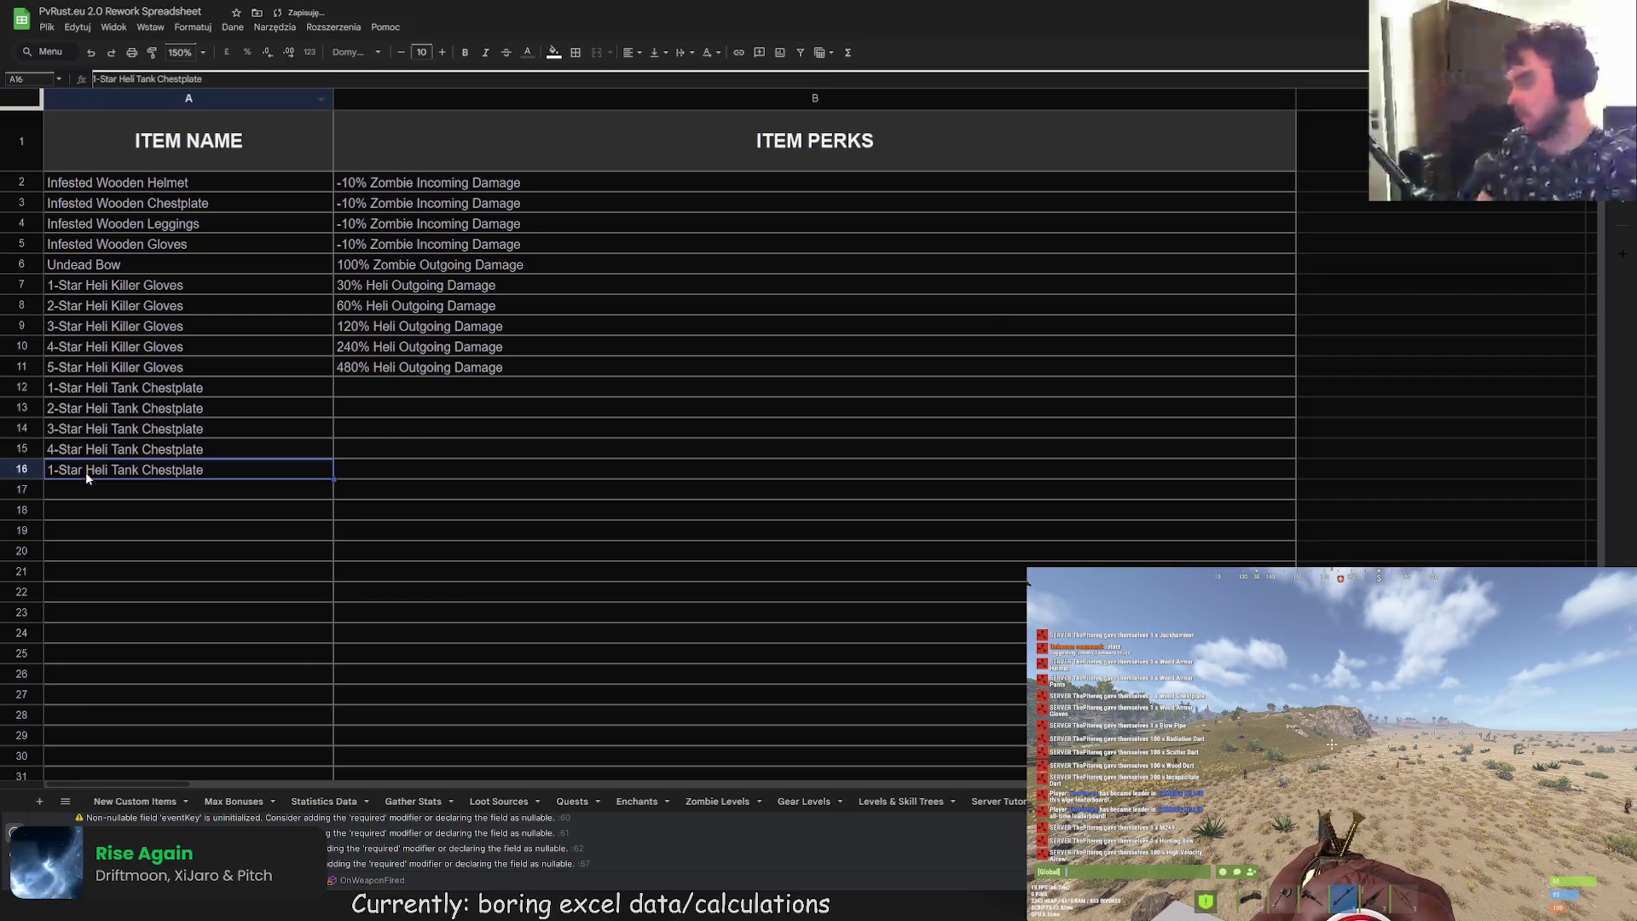
click(90, 81)
key(Delete)
text(5)
click(363, 388)
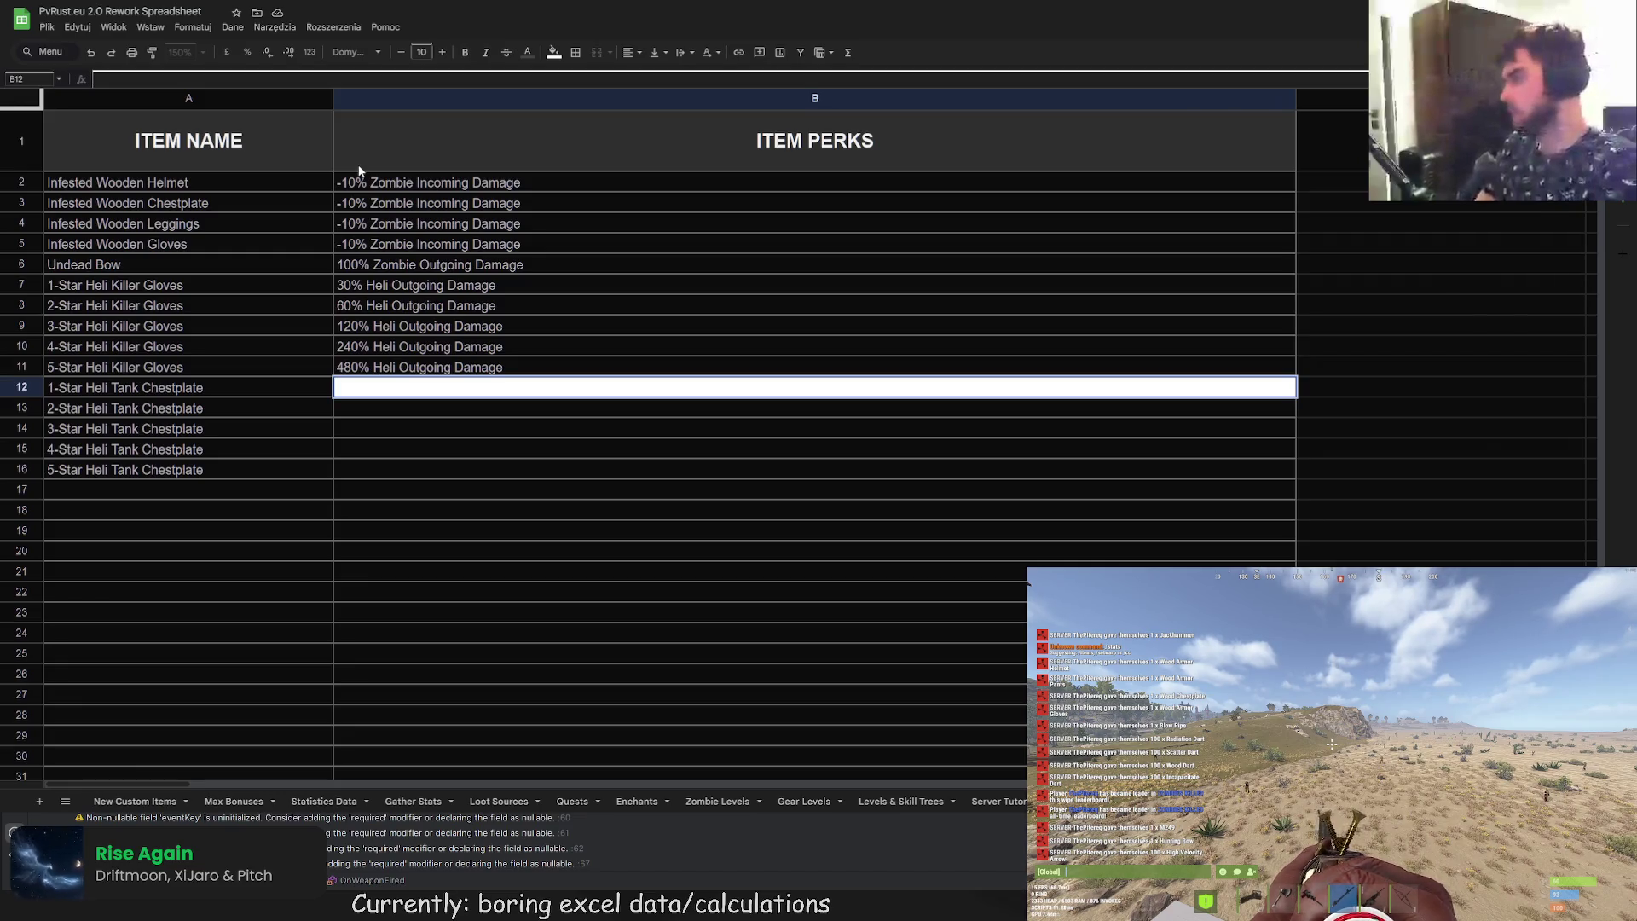
Step: Enter '-50% Heli Incoming Damage' in B12, fill it to B16, and make B13 -100%
text(-50%)
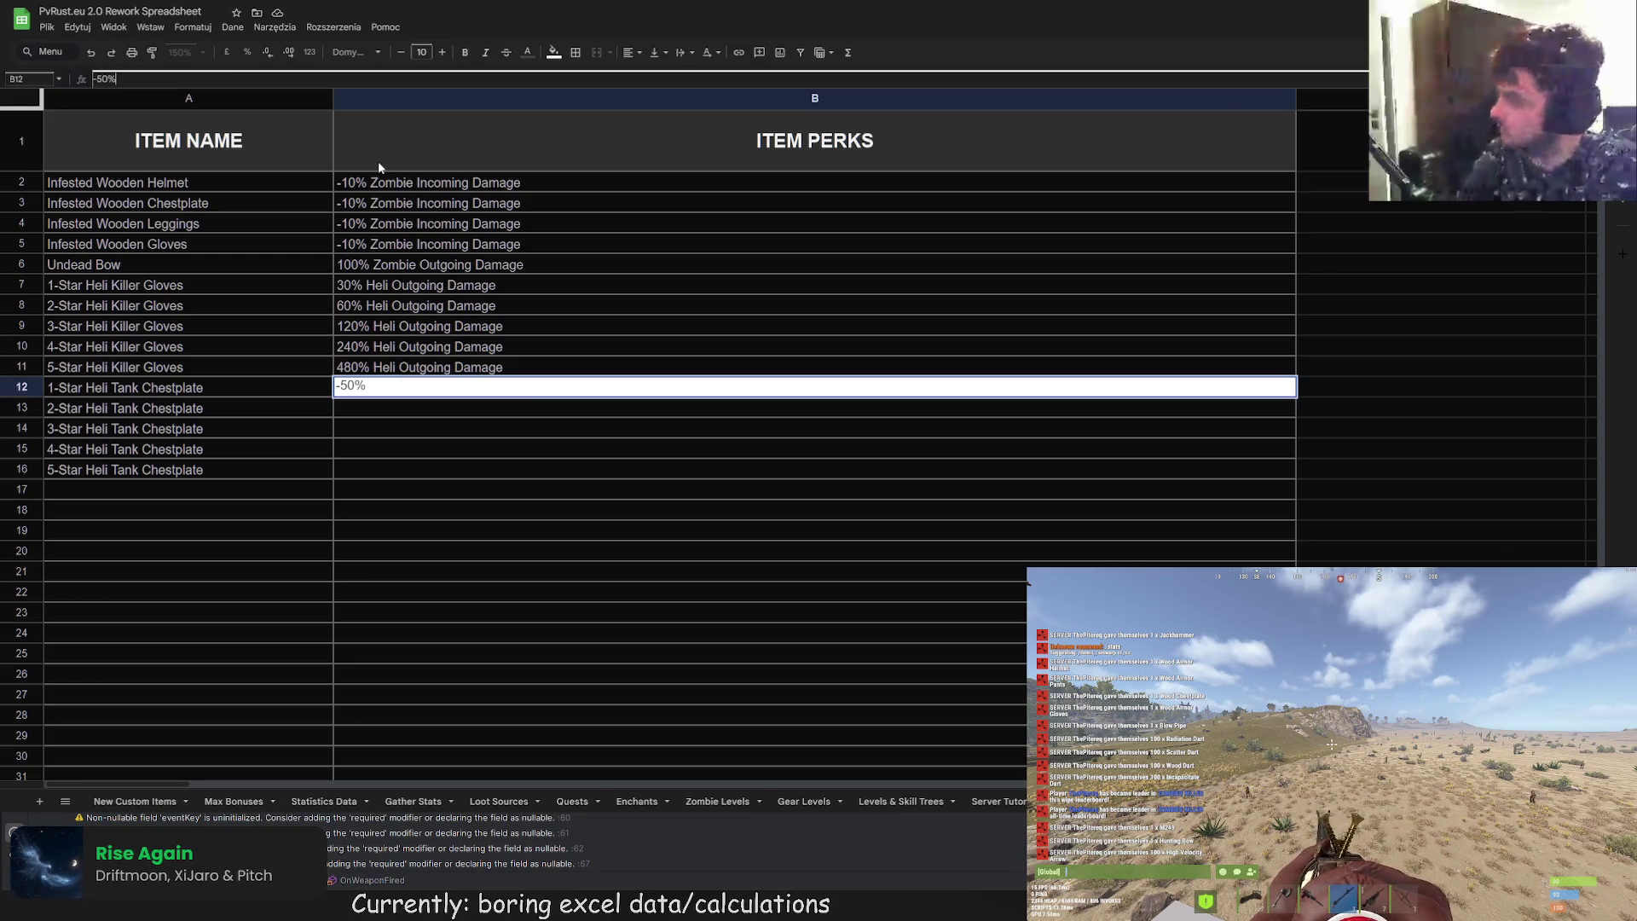
text( Hel)
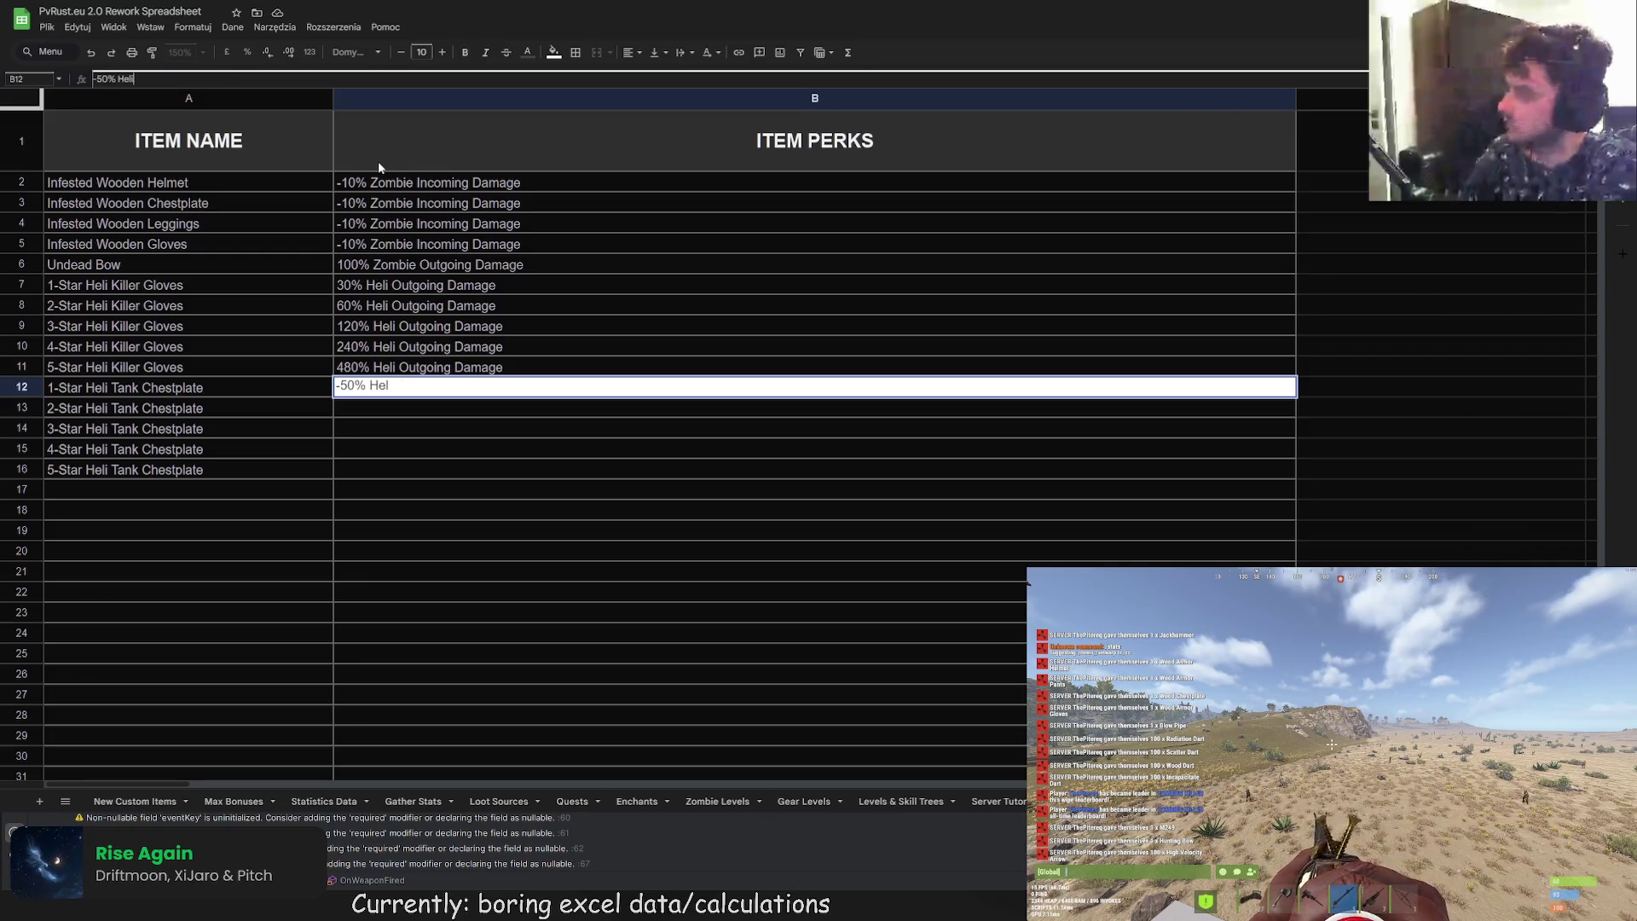
text(i Incoming Damage)
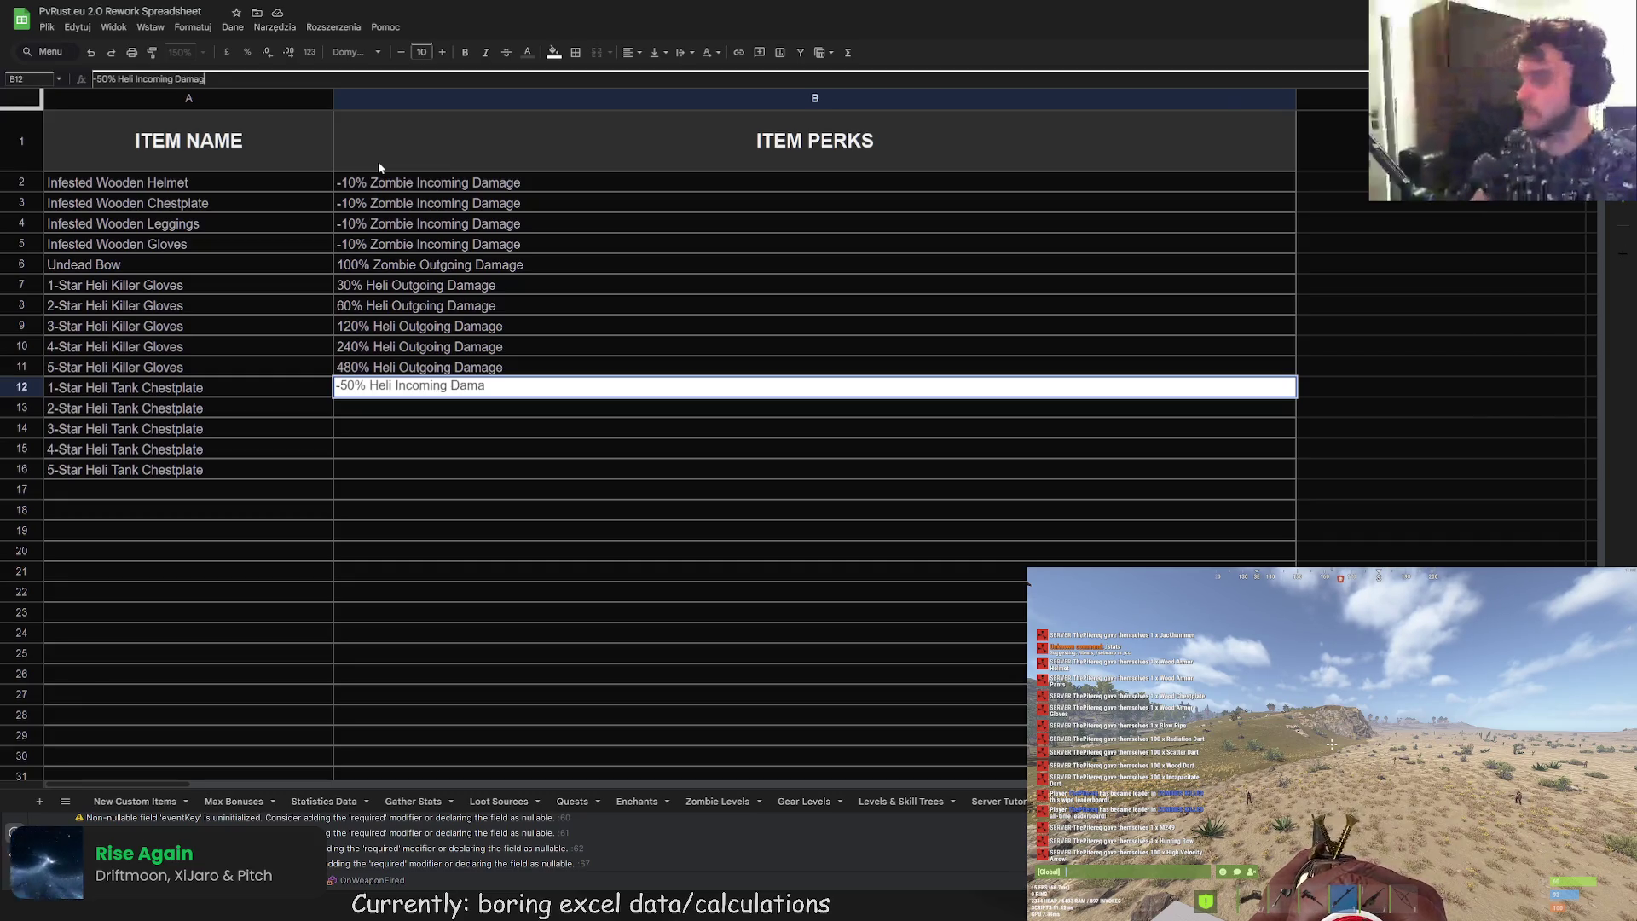
key(Return)
click(444, 386)
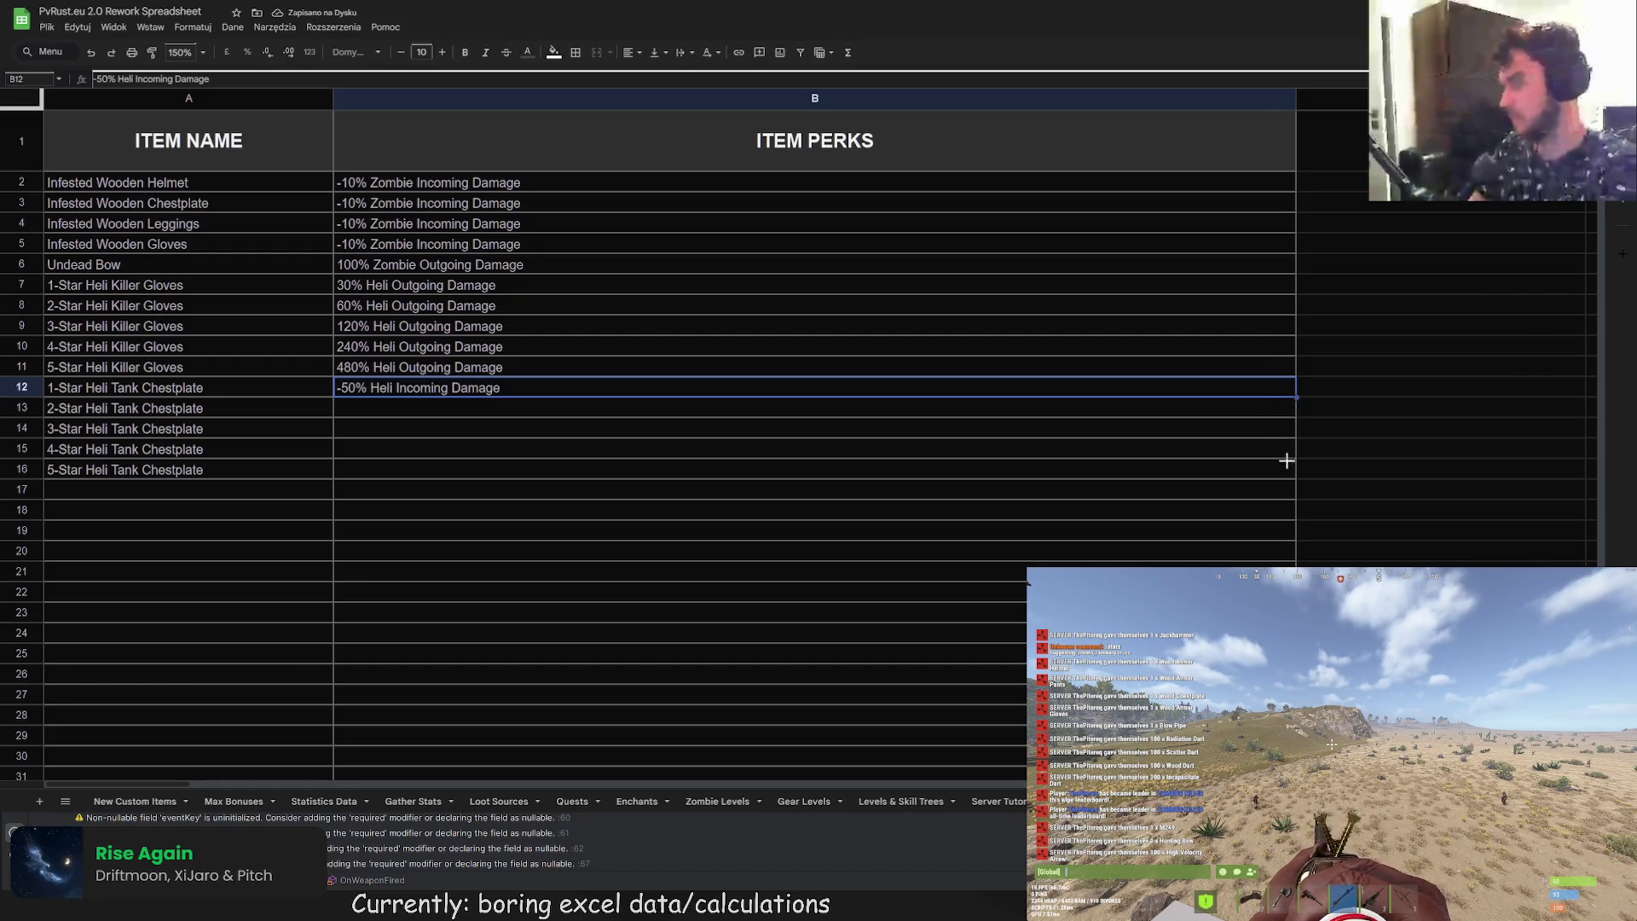
drag(1292, 479, 1292, 479)
click(438, 405)
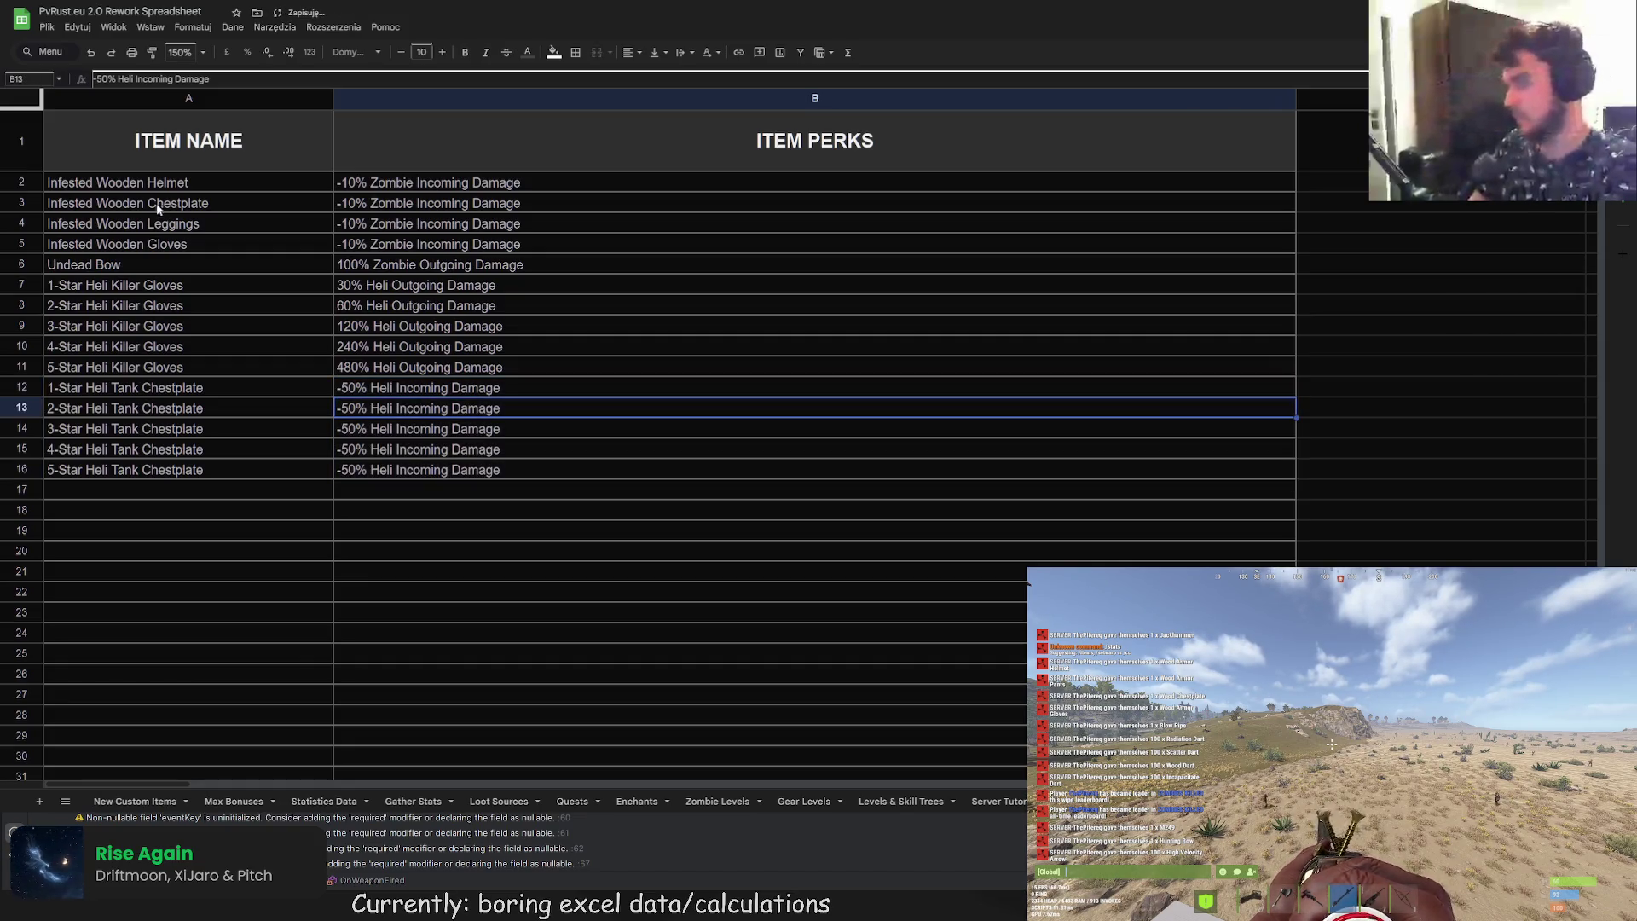
click(104, 79)
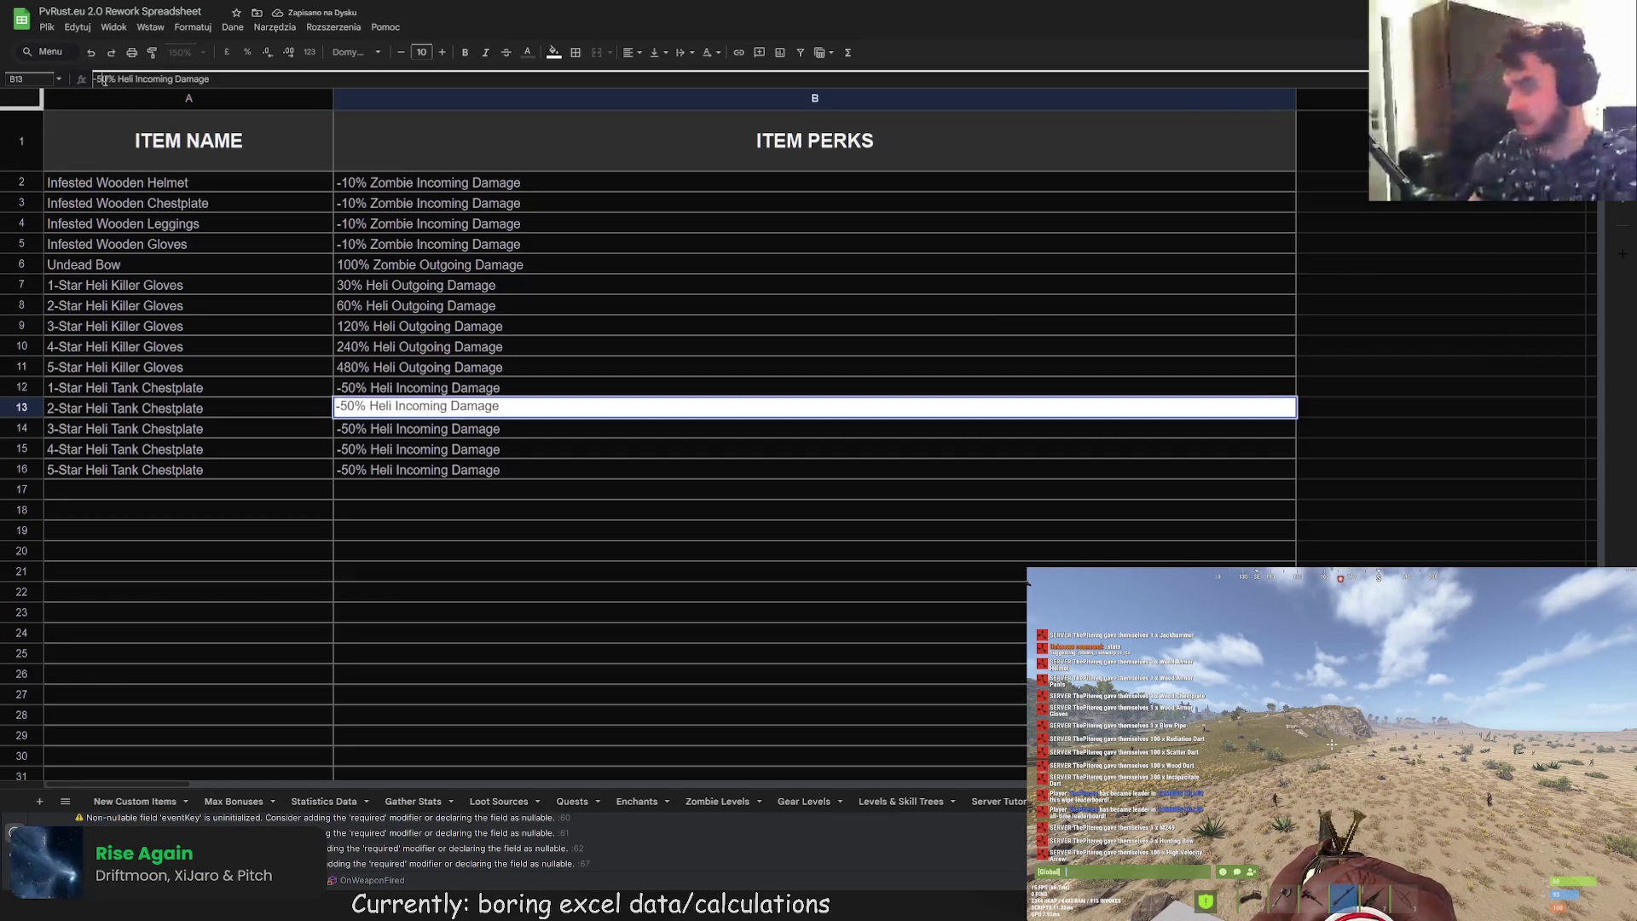
text(10)
key(Return)
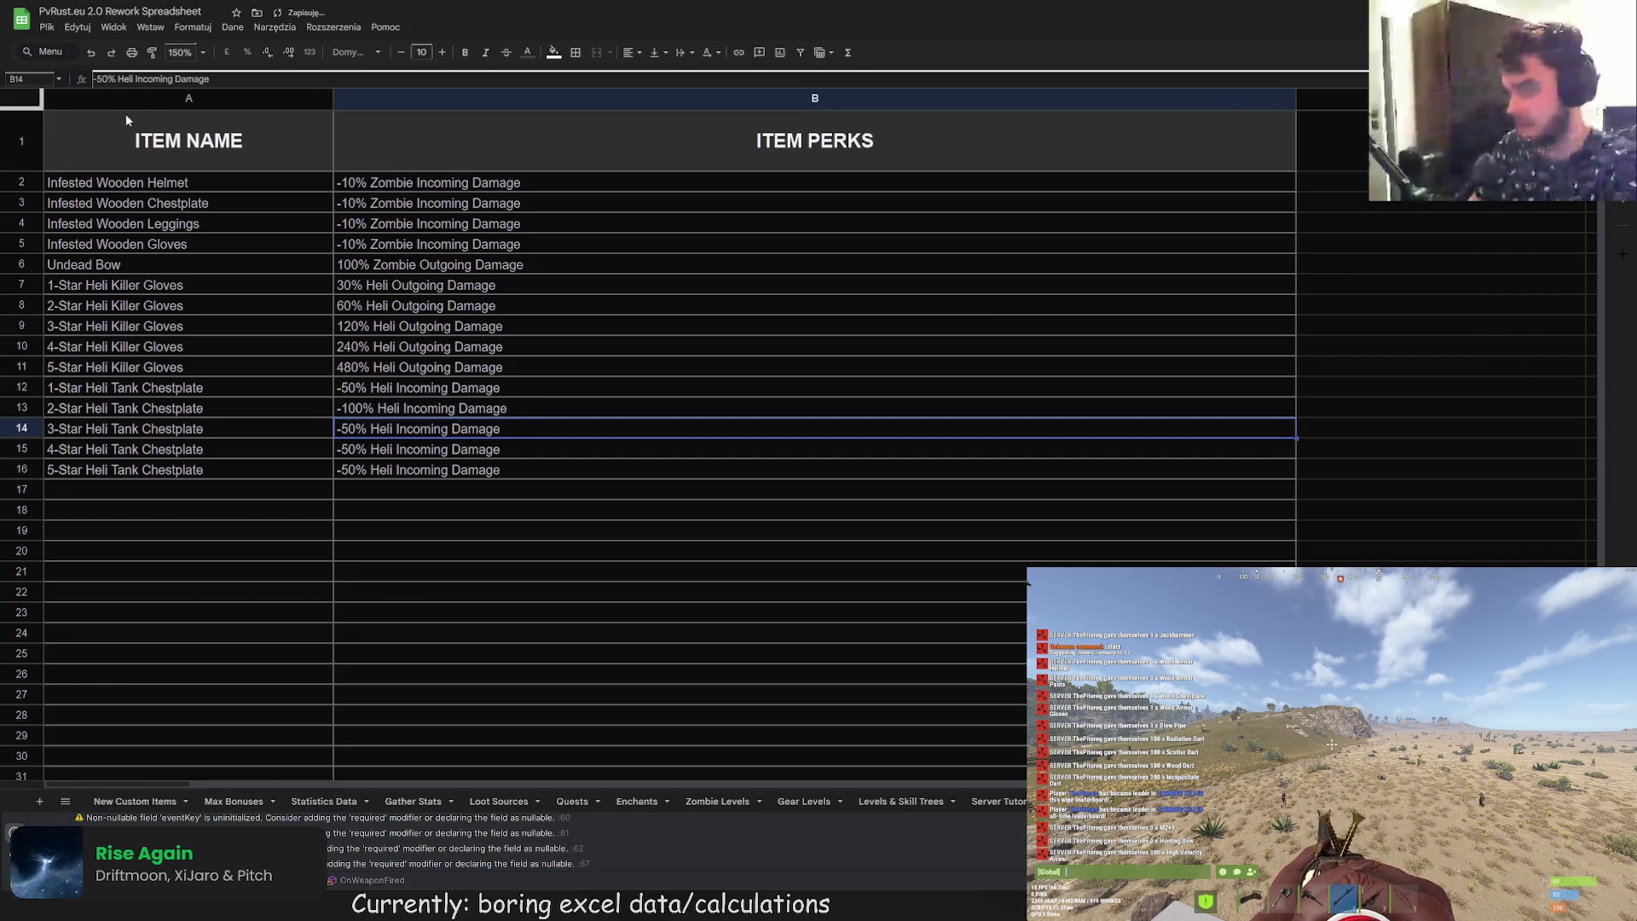
Step: Correct B14 to -200% Heli Incoming Damage
click(100, 79)
text(1)
key(Return)
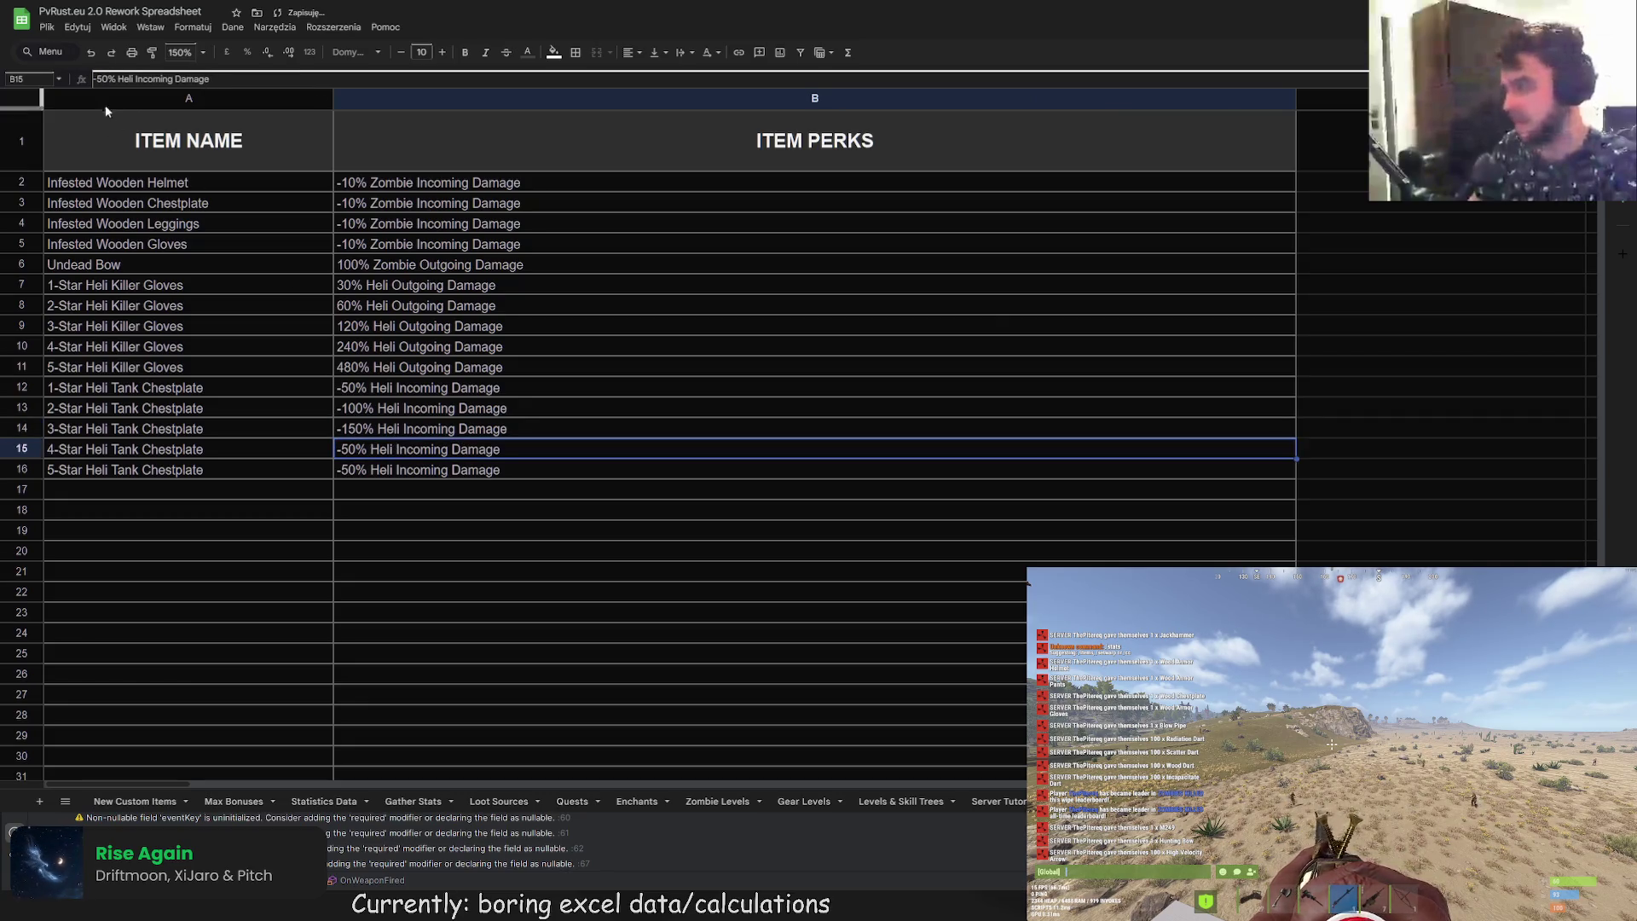
click(100, 81)
key(shift+Return)
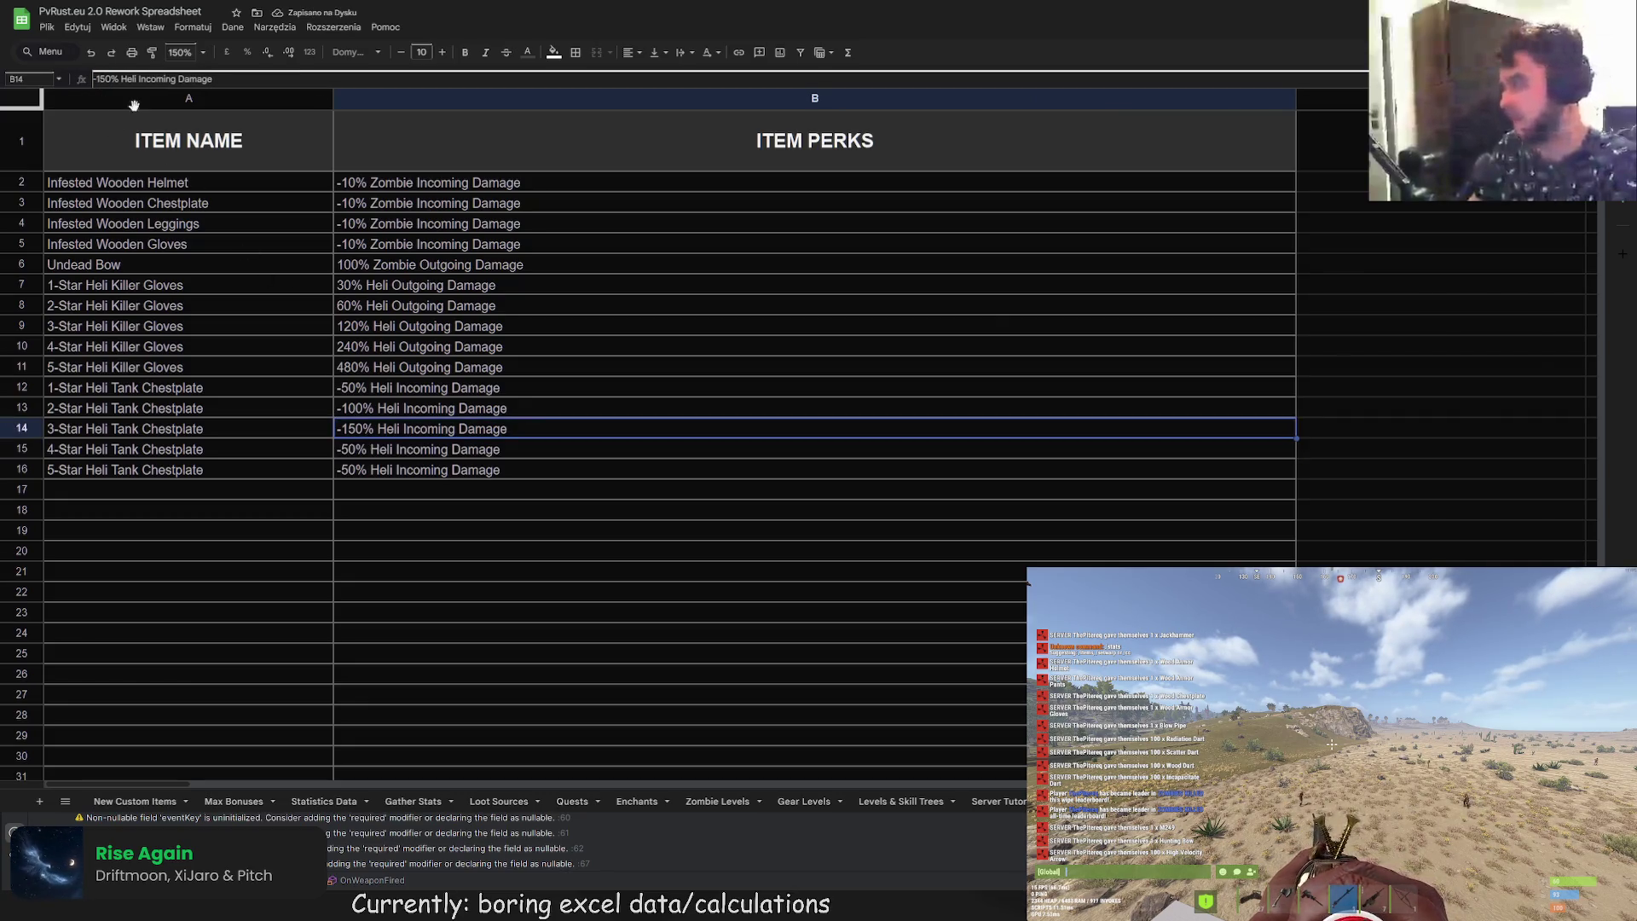
click(106, 80)
key(BackSpace)
key(BackSpace)
text(20)
key(Return)
Step: Set B15 to -300% and B16 to -500% Heli Incoming Damage
click(100, 79)
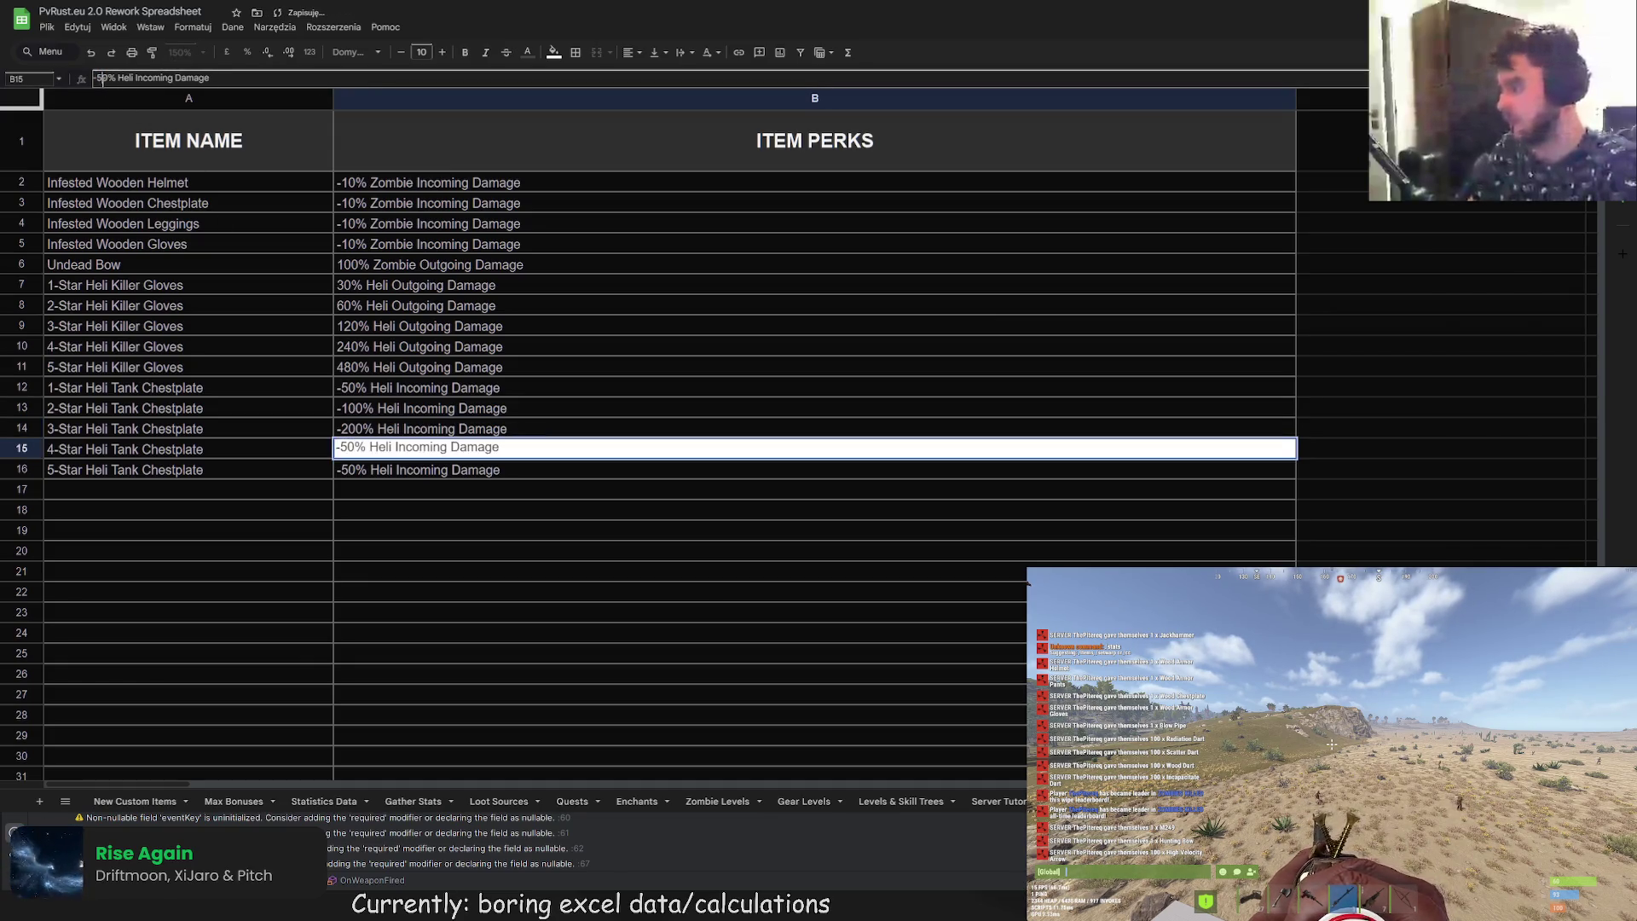
key(BackSpace)
text(30)
key(Return)
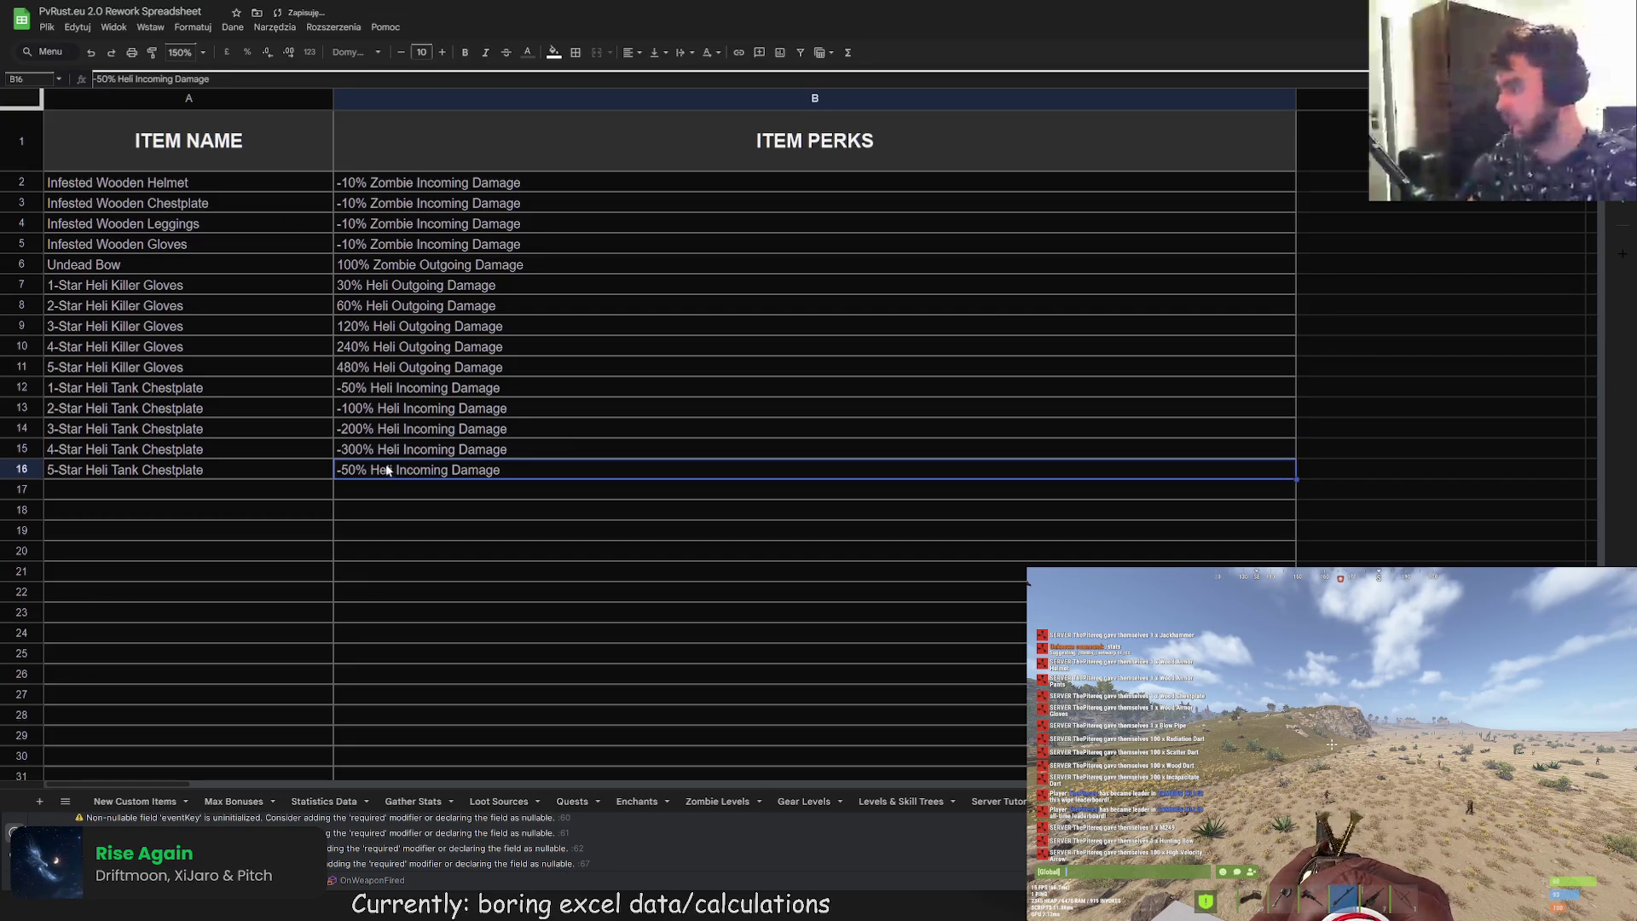
click(99, 79)
key(Escape)
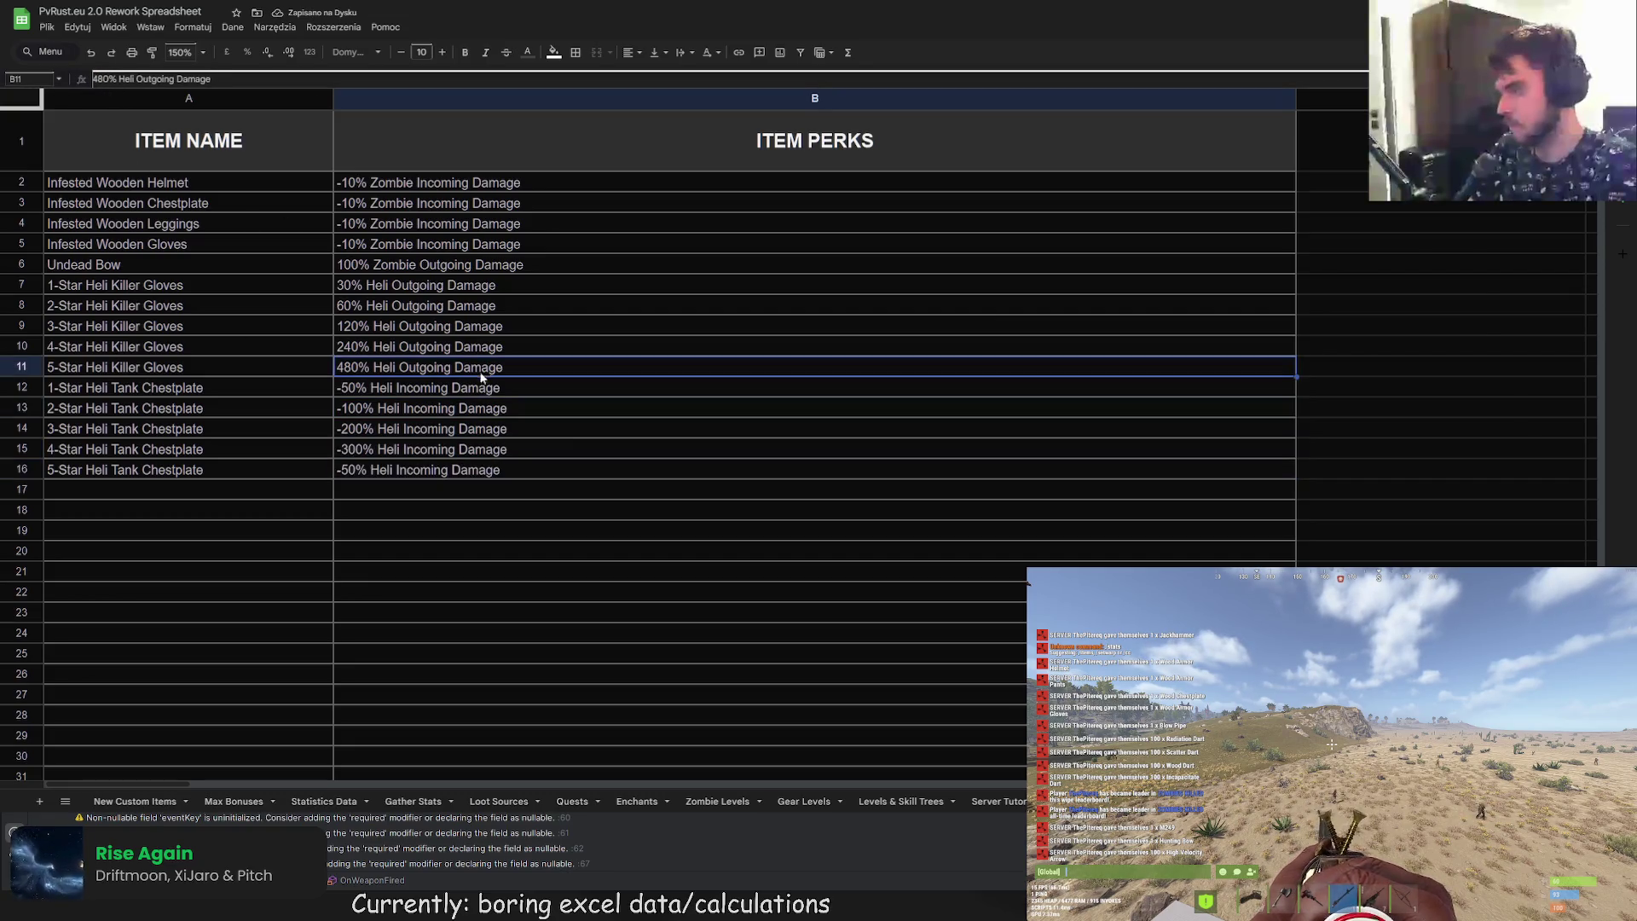
click(109, 75)
text(0)
click(409, 244)
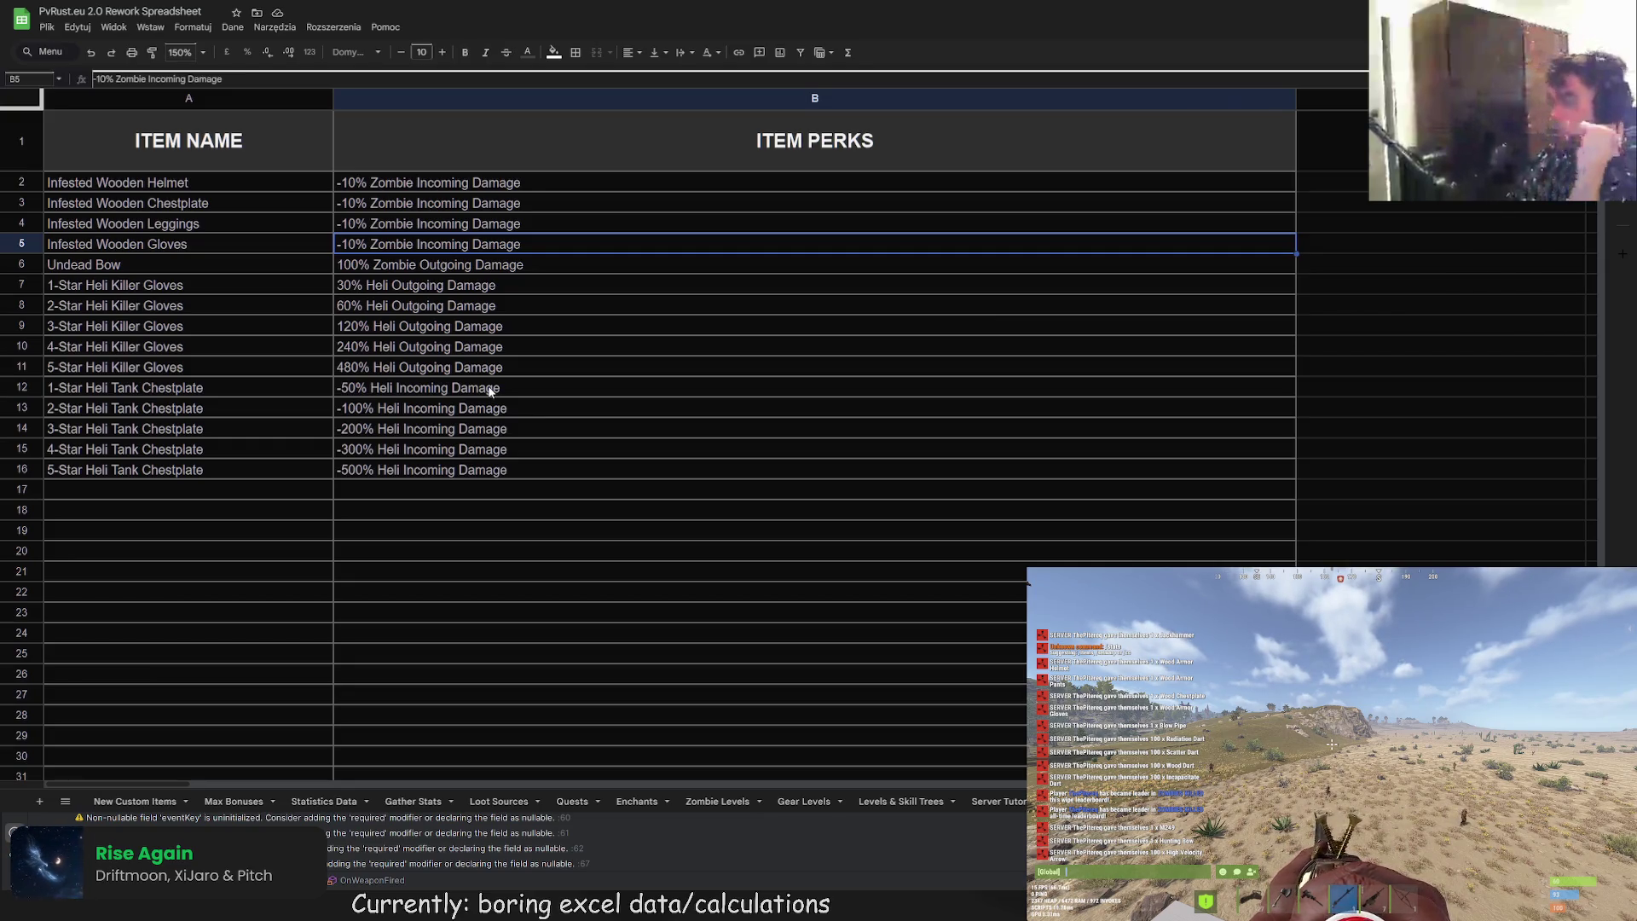
Step: Copy the gloves and chestplate block A7:B16 and paste it starting at A17
mouse_move(193, 292)
mouse_down()
mouse_move(426, 429)
mouse_move(447, 470)
mouse_up()
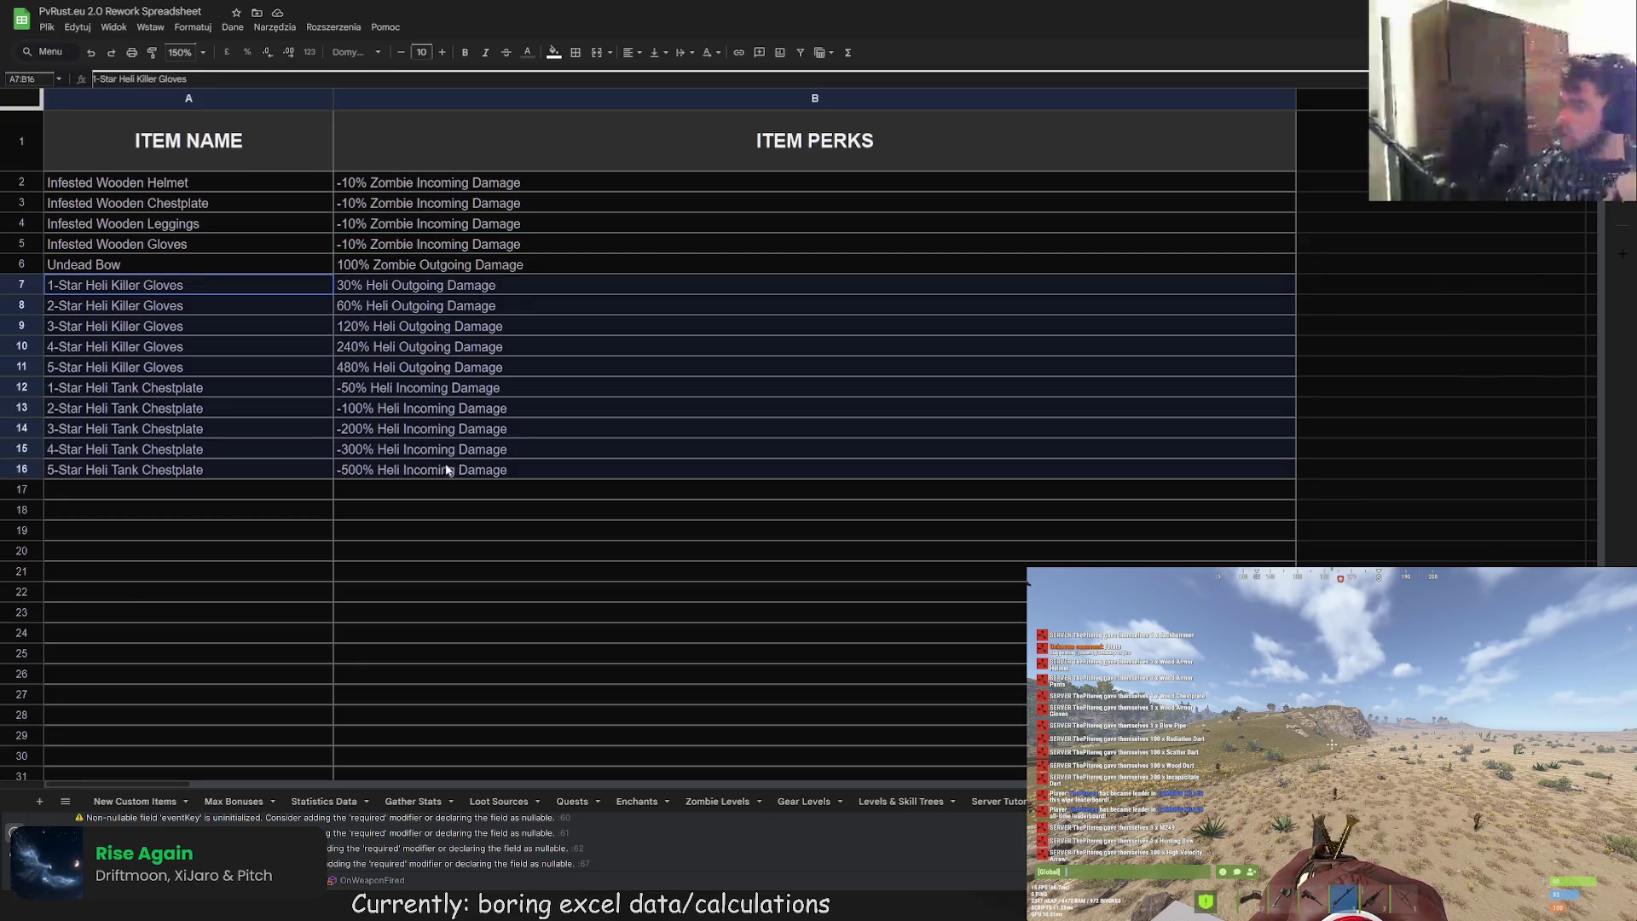
key(ctrl+c)
click(173, 492)
key(ctrl+v)
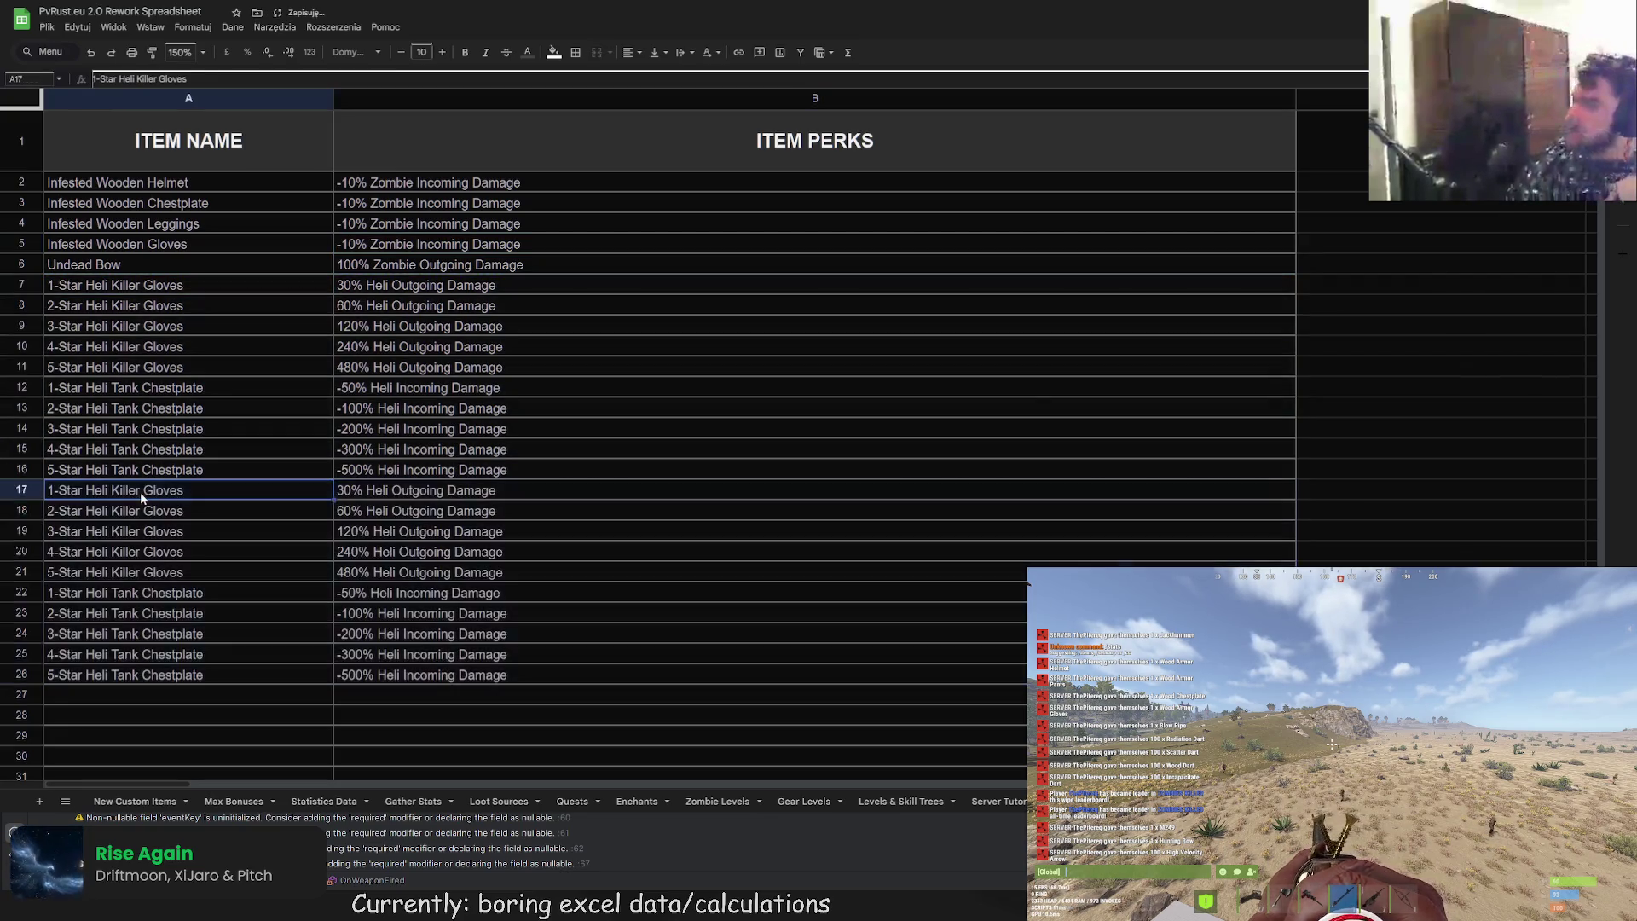
Step: Rename A17 from Heli to 1-Star Bradley Killer Gloves
double_click(140, 491)
drag(183, 491, 85, 491)
text(Bradle)
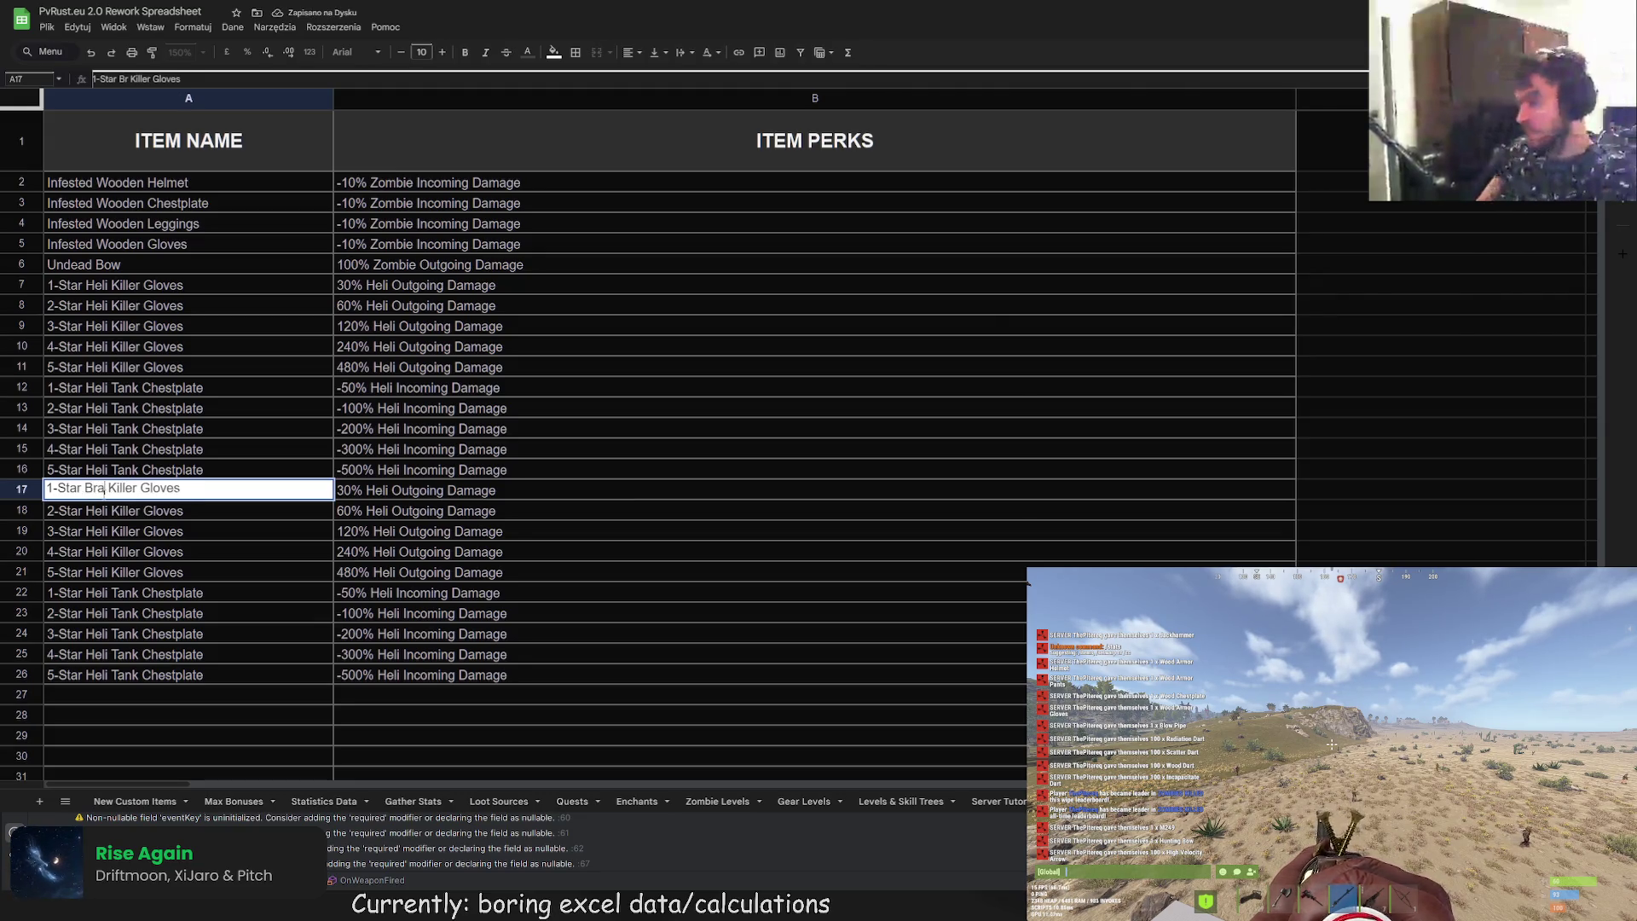
text(y)
double_click(203, 491)
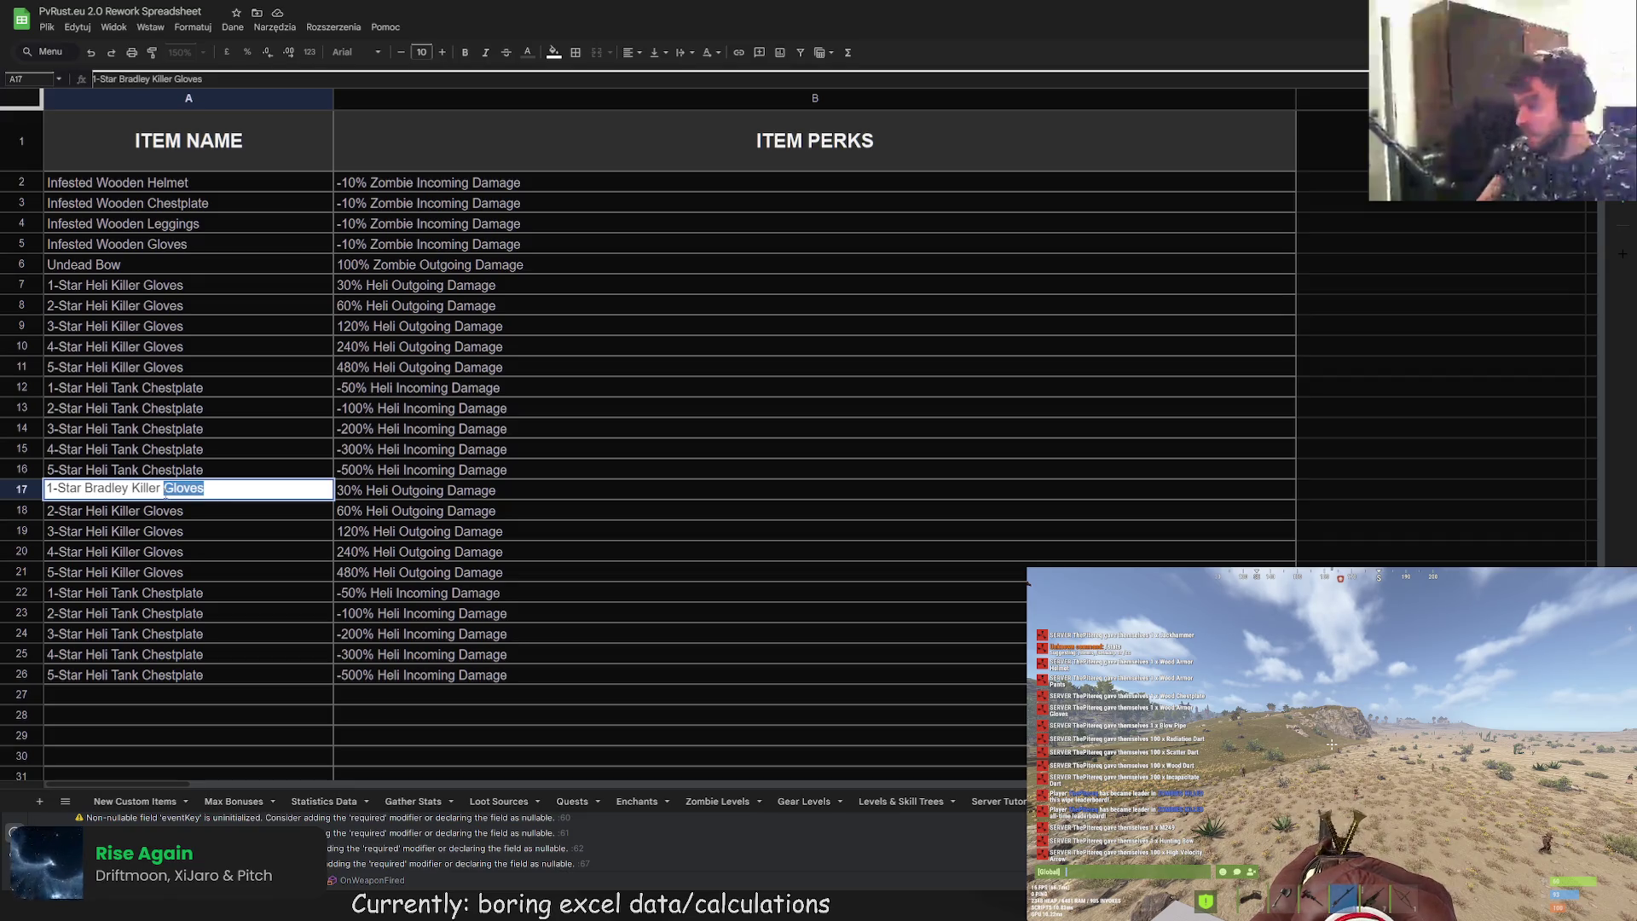
text(Mask)
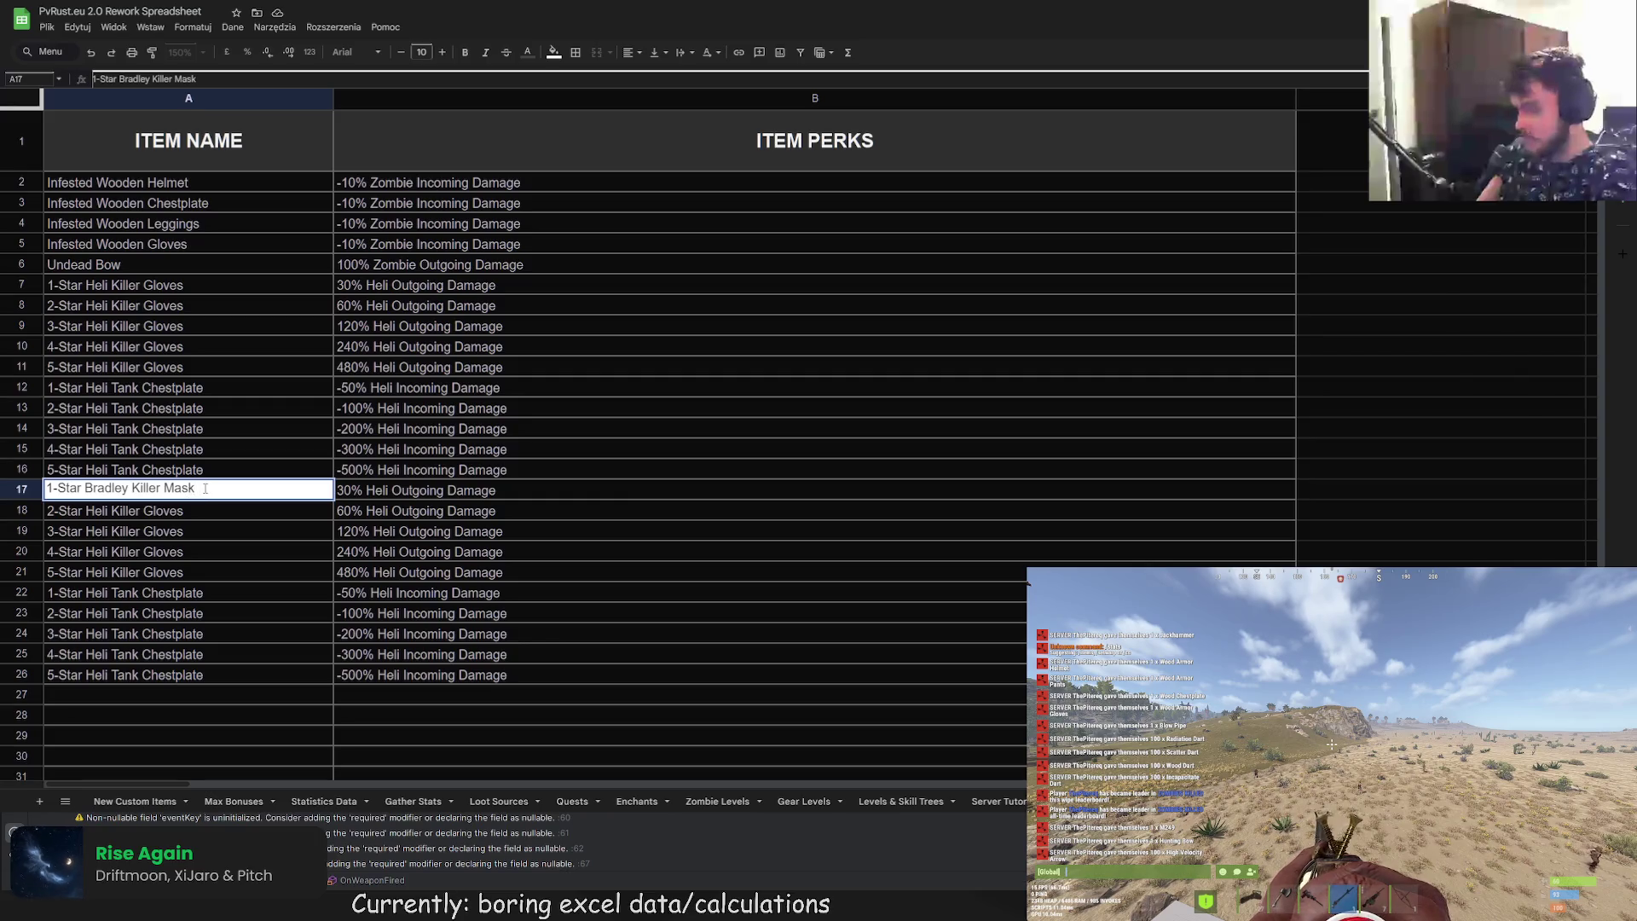
double_click(183, 489)
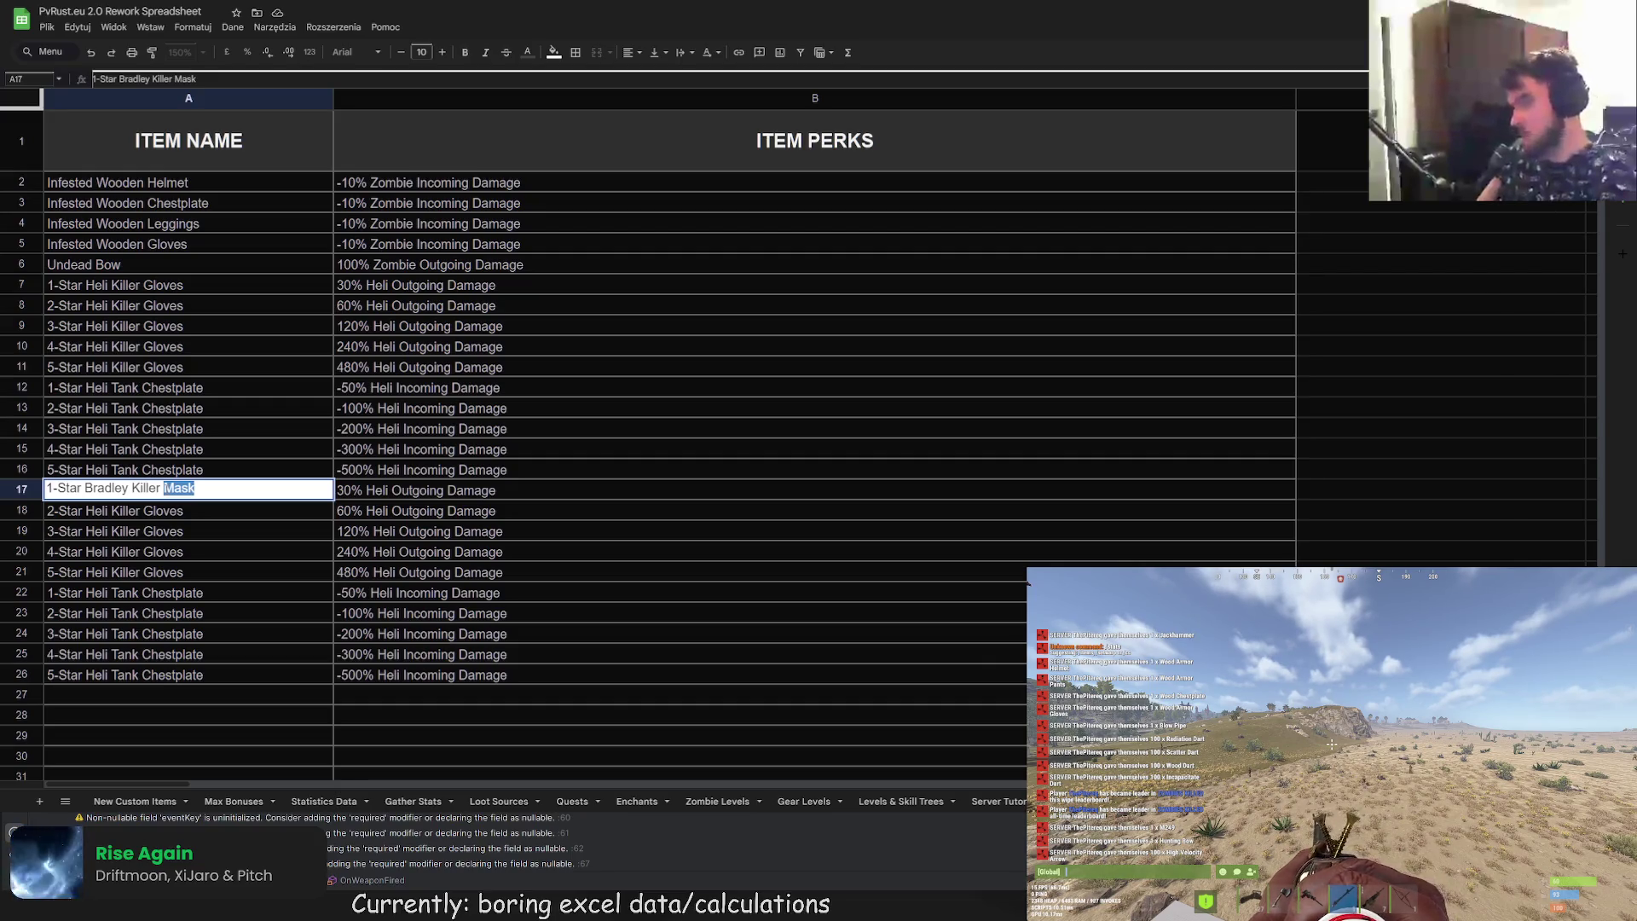
text(Glob)
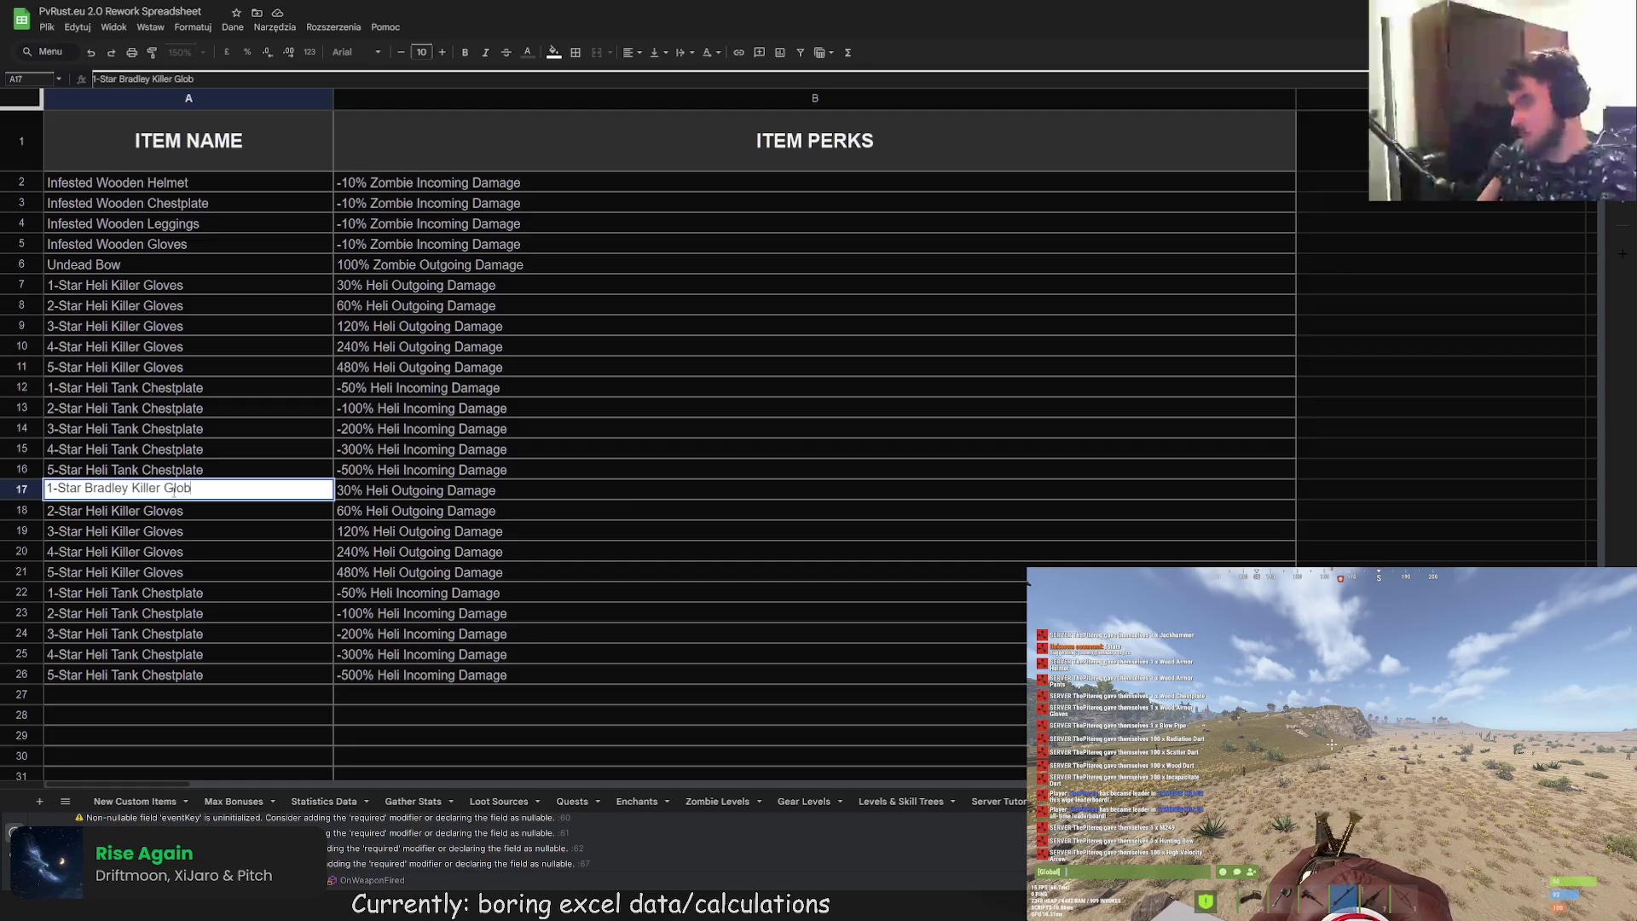
text(es)
key(Return)
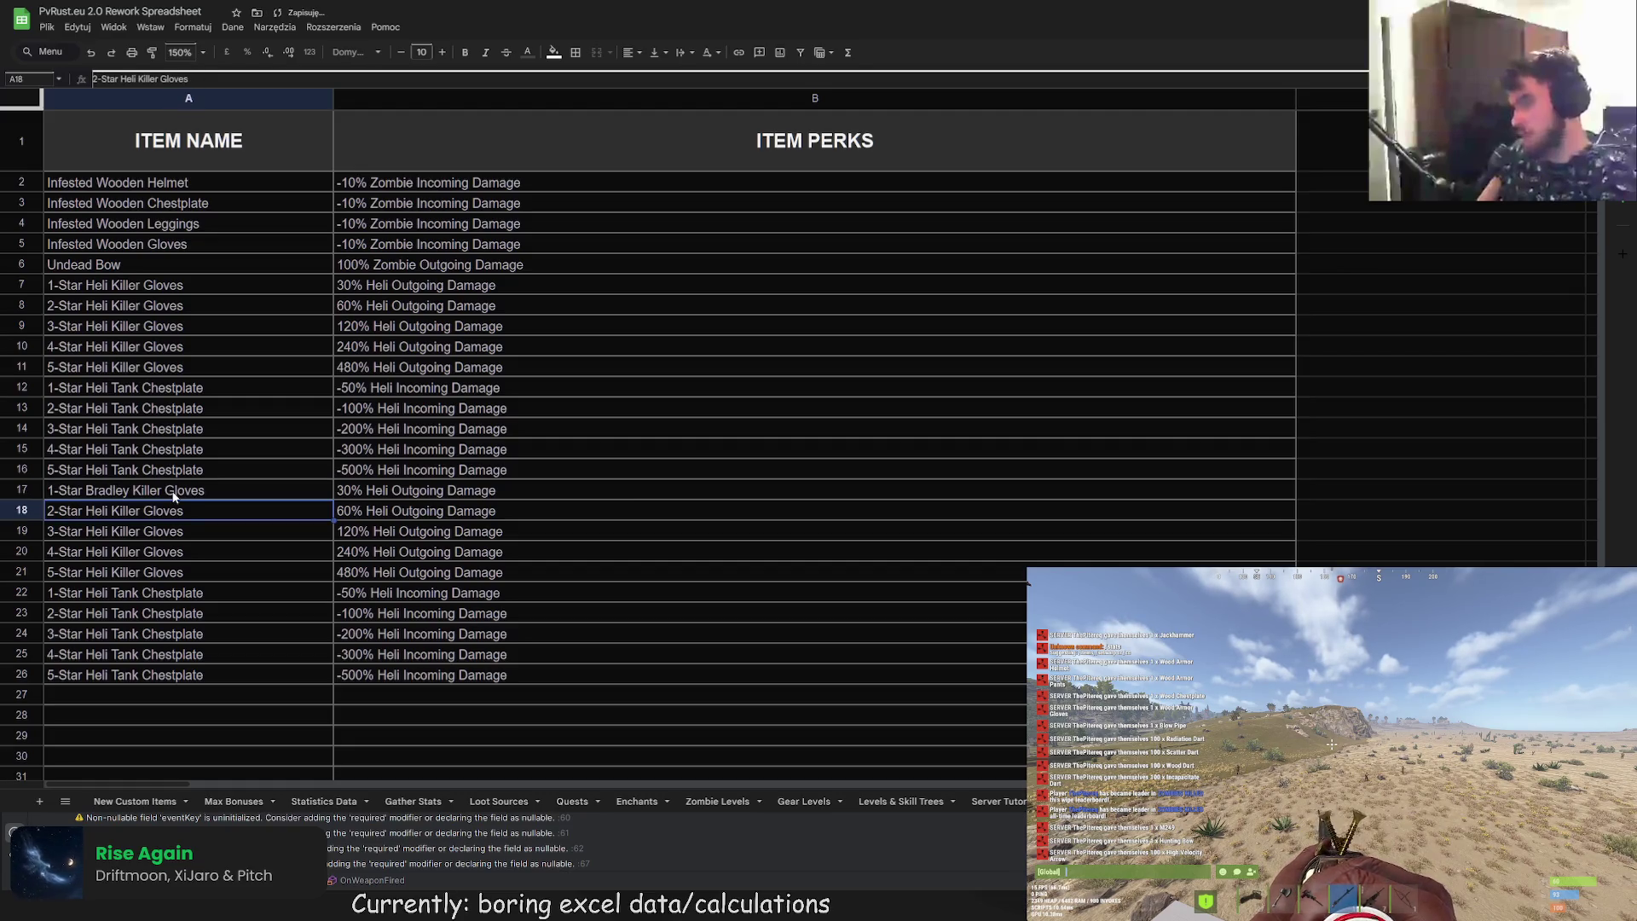
double_click(212, 487)
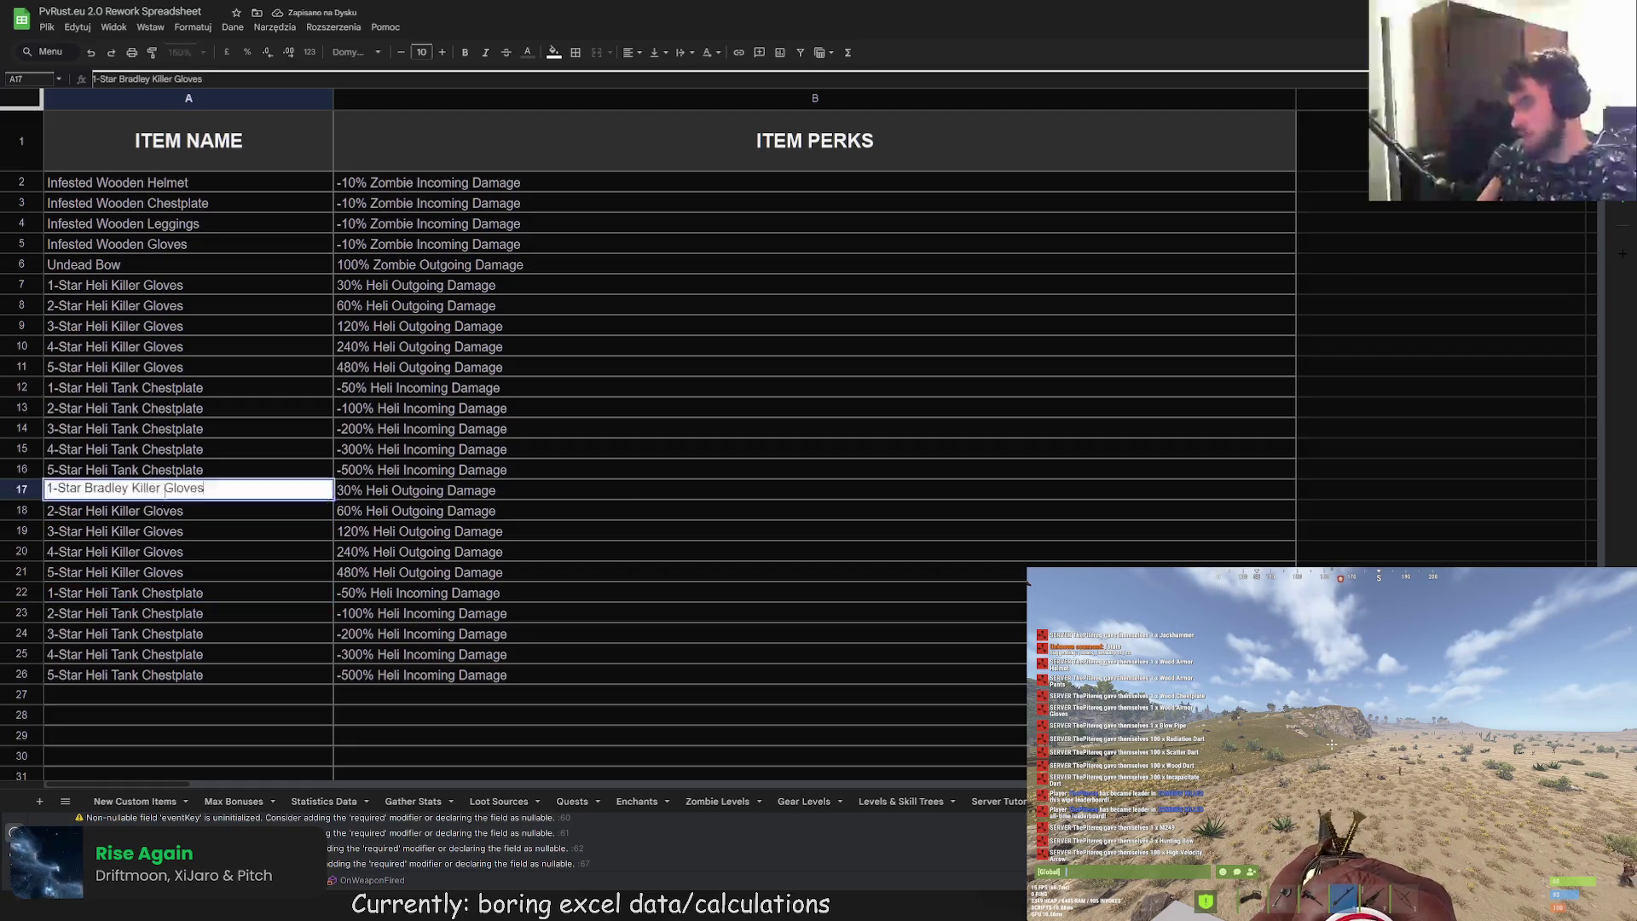
key(Return)
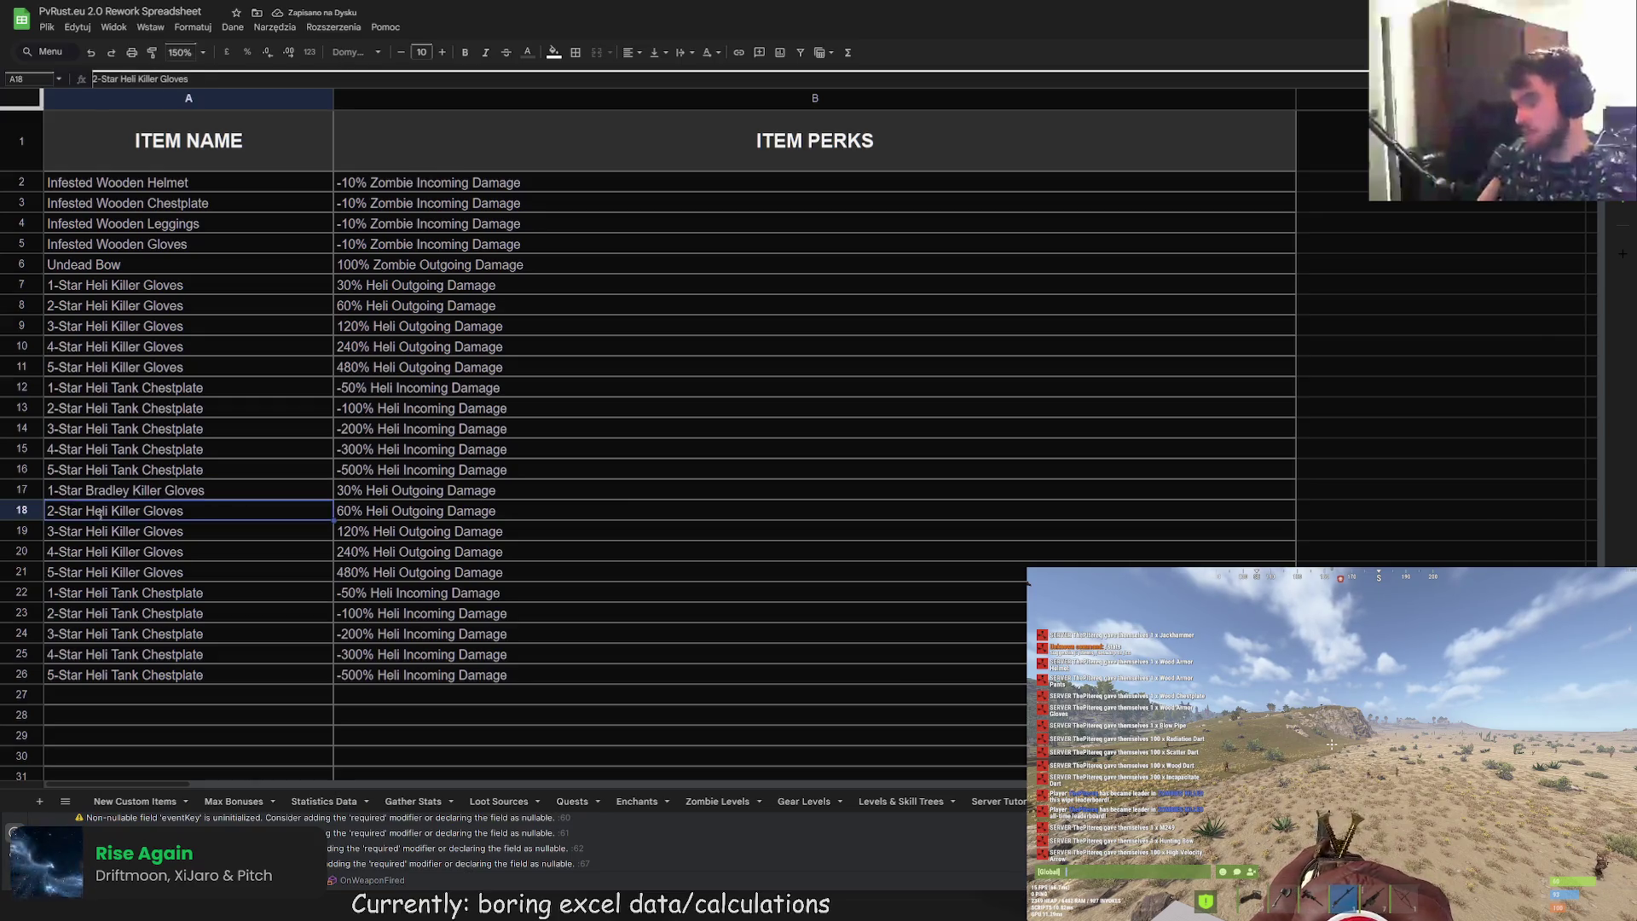
Step: Rename A18–A21 to 2-Star through 5-Star Bradley Killer Gloves, then begin retyping A22 as Bradley
key(Return)
double_click(97, 509)
text(Bradley)
key(Return)
key(Return)
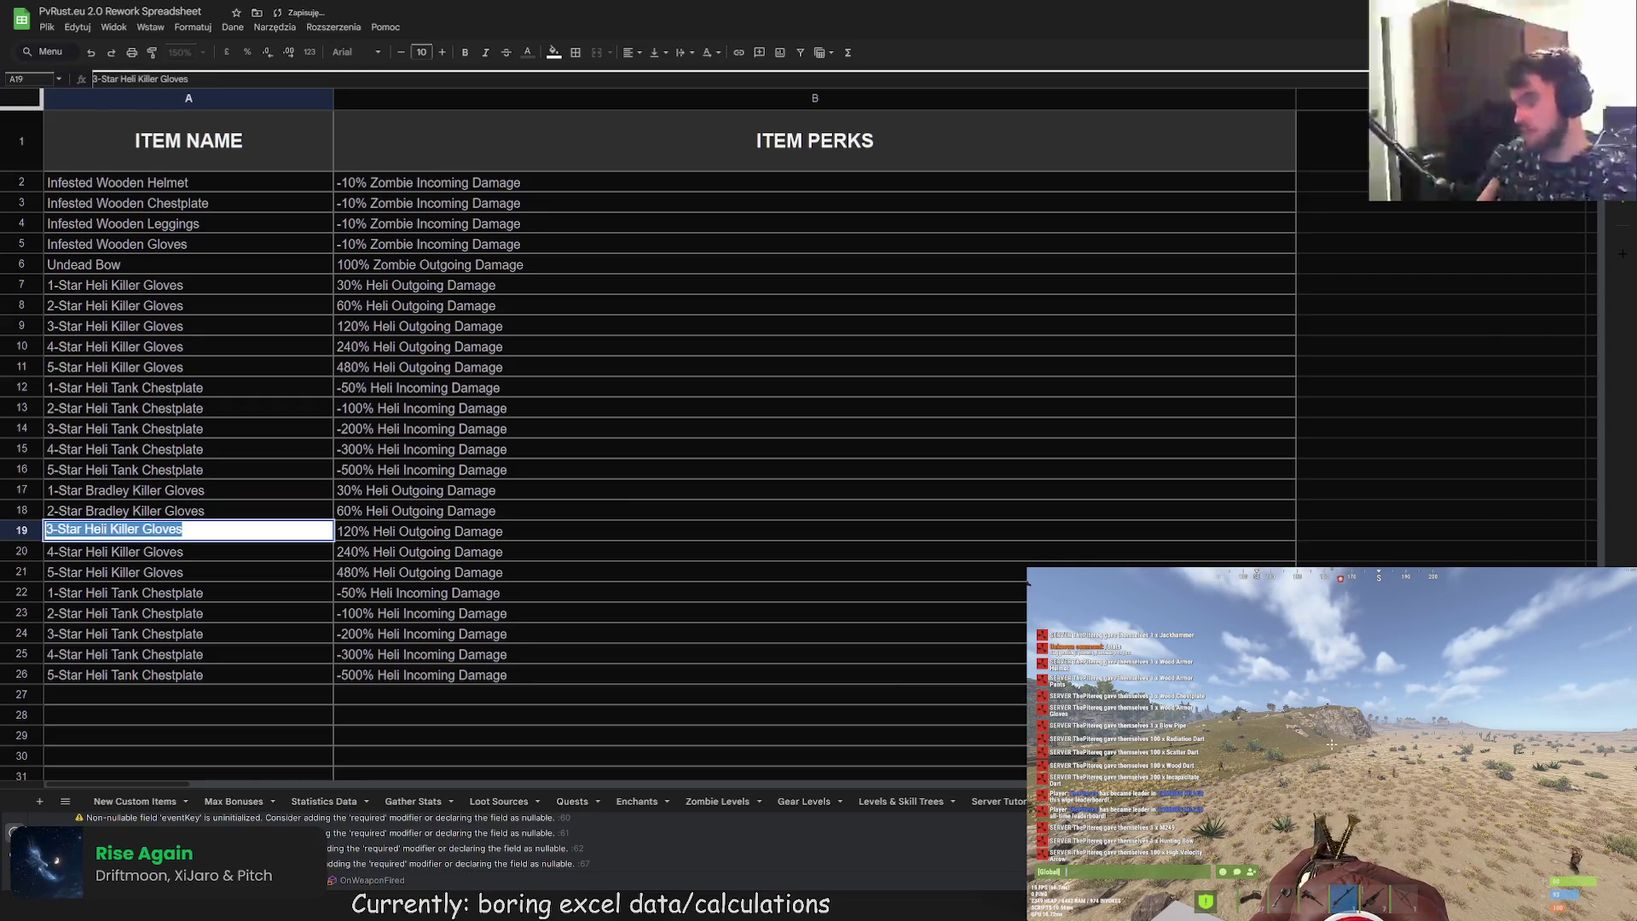
double_click(97, 529)
text(Bradley)
key(Return)
key(Return)
double_click(97, 550)
text(Bradley)
key(Return)
key(Return)
double_click(97, 570)
text(Bradley)
key(Return)
key(Return)
drag(205, 591, 86, 595)
text(Bradley)
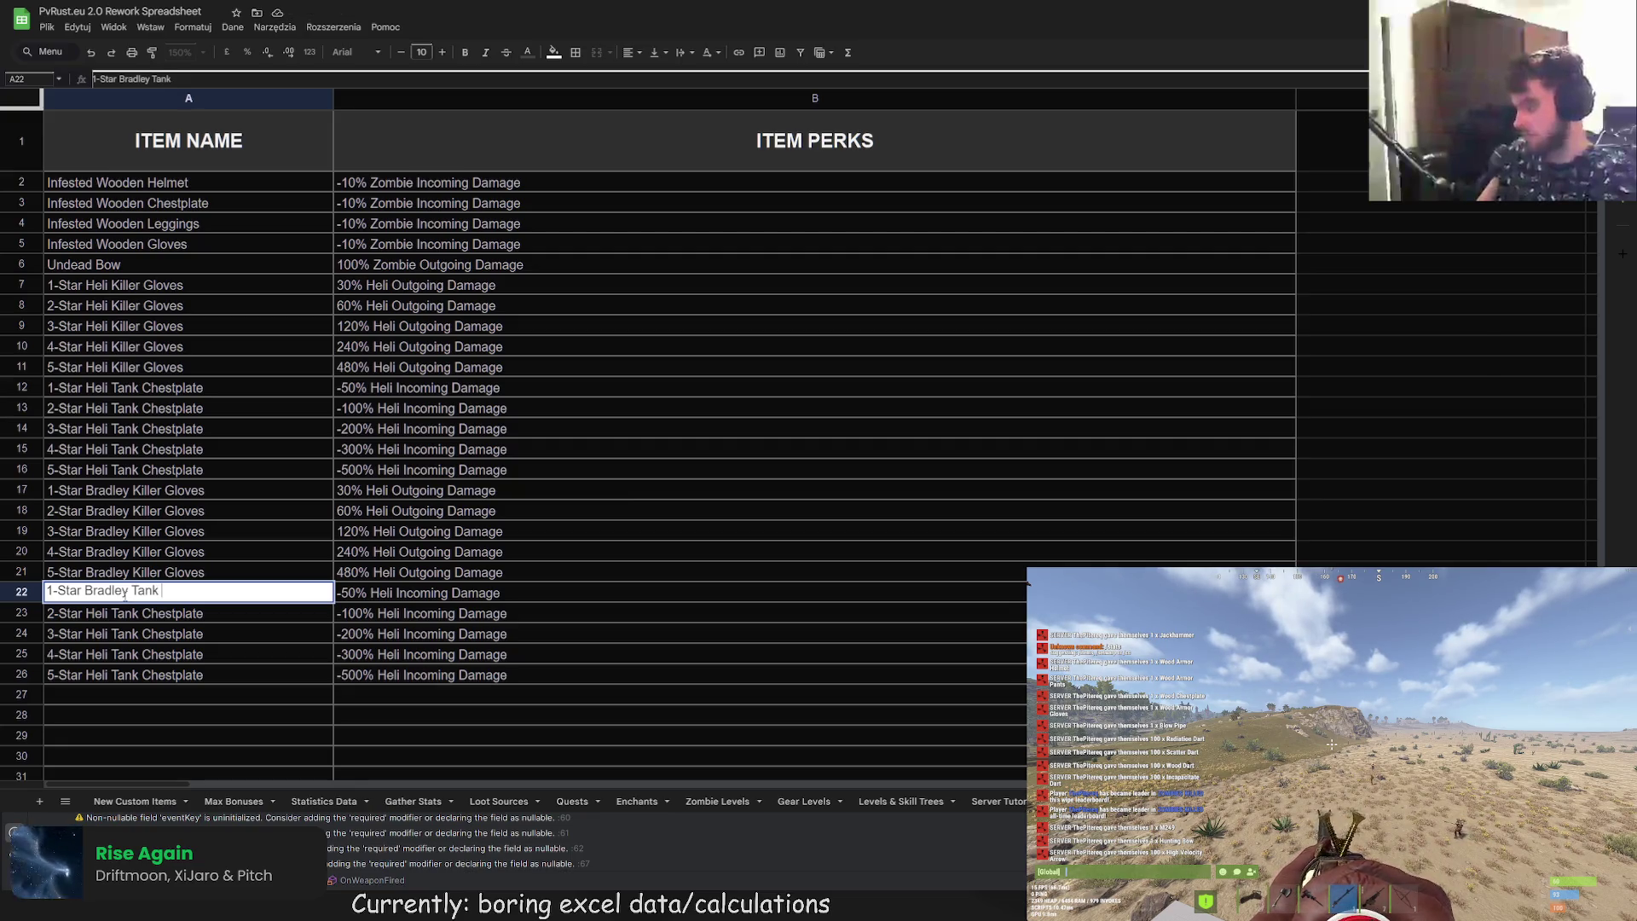
Step: Finish A22 as 1-Star Bradley Tank Facemask and copy the Bradley Tank Facemask text
text(Facemask)
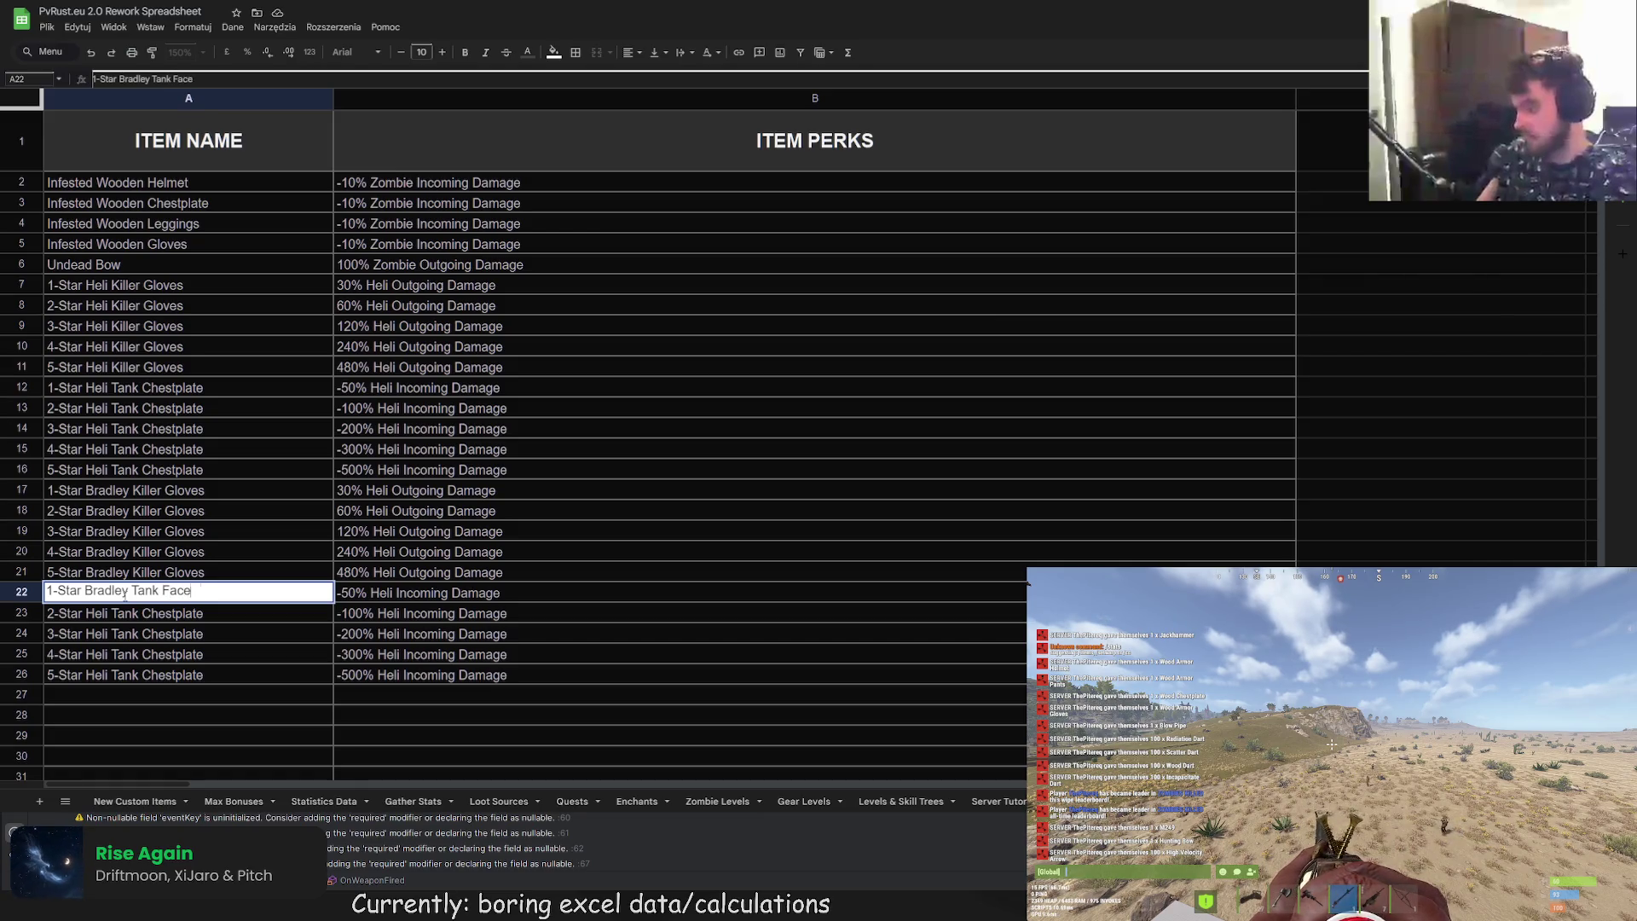
click(324, 607)
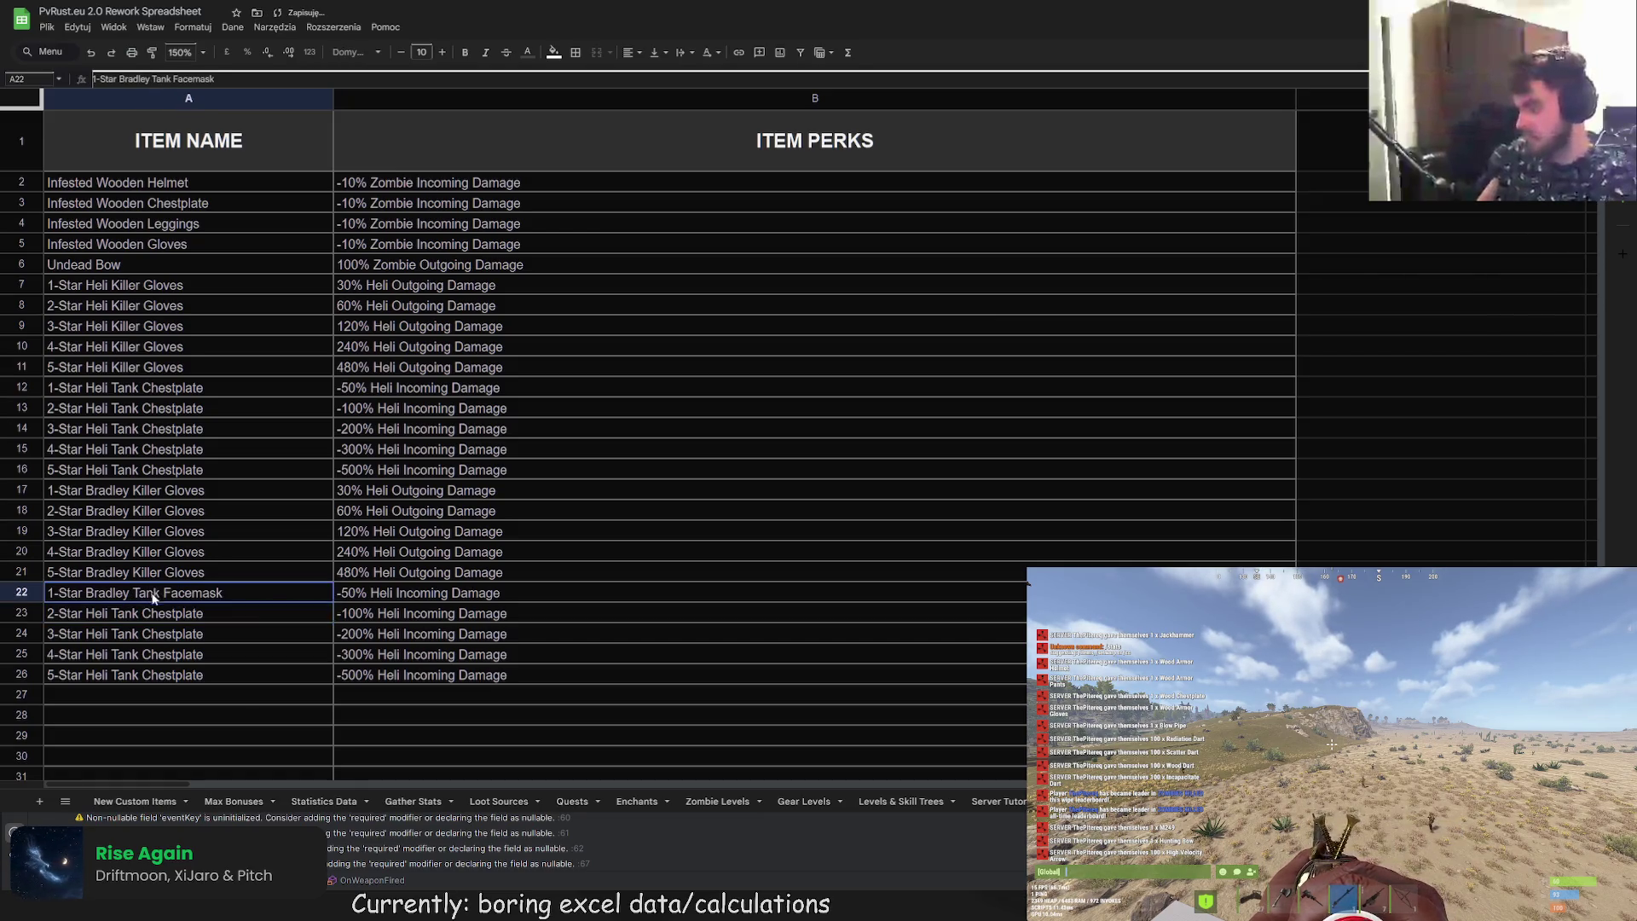
double_click(226, 592)
drag(223, 592, 87, 607)
key(ctrl+c)
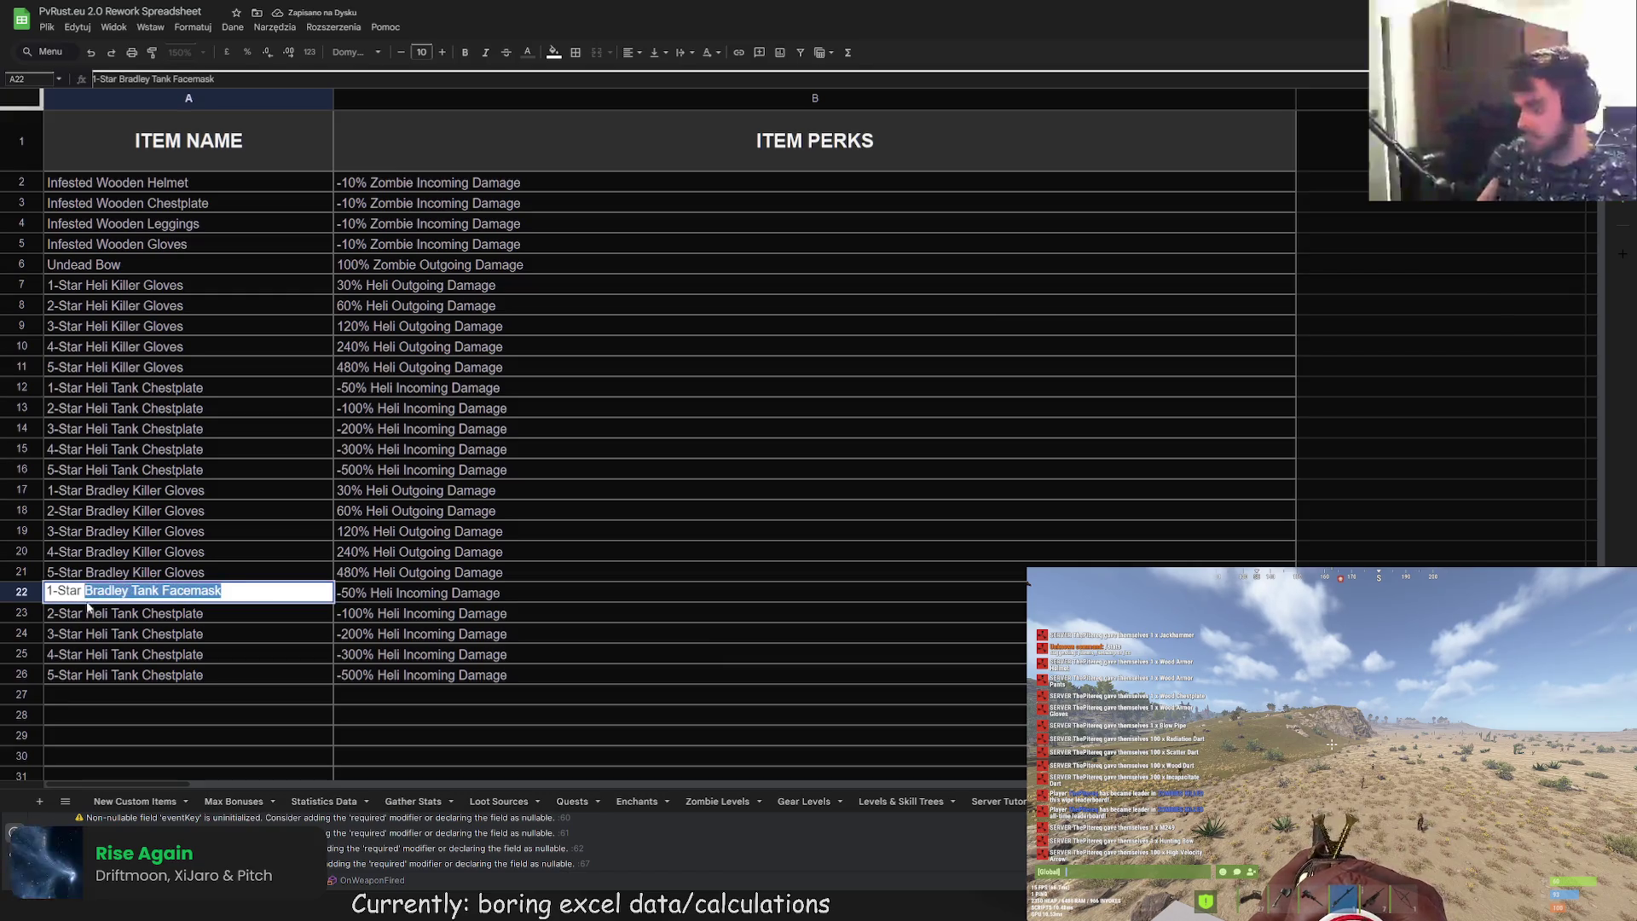
Step: Paste Bradley Tank Facemask over Heli Tank Chestplate in A23, A24 and A25
click(110, 620)
double_click(170, 610)
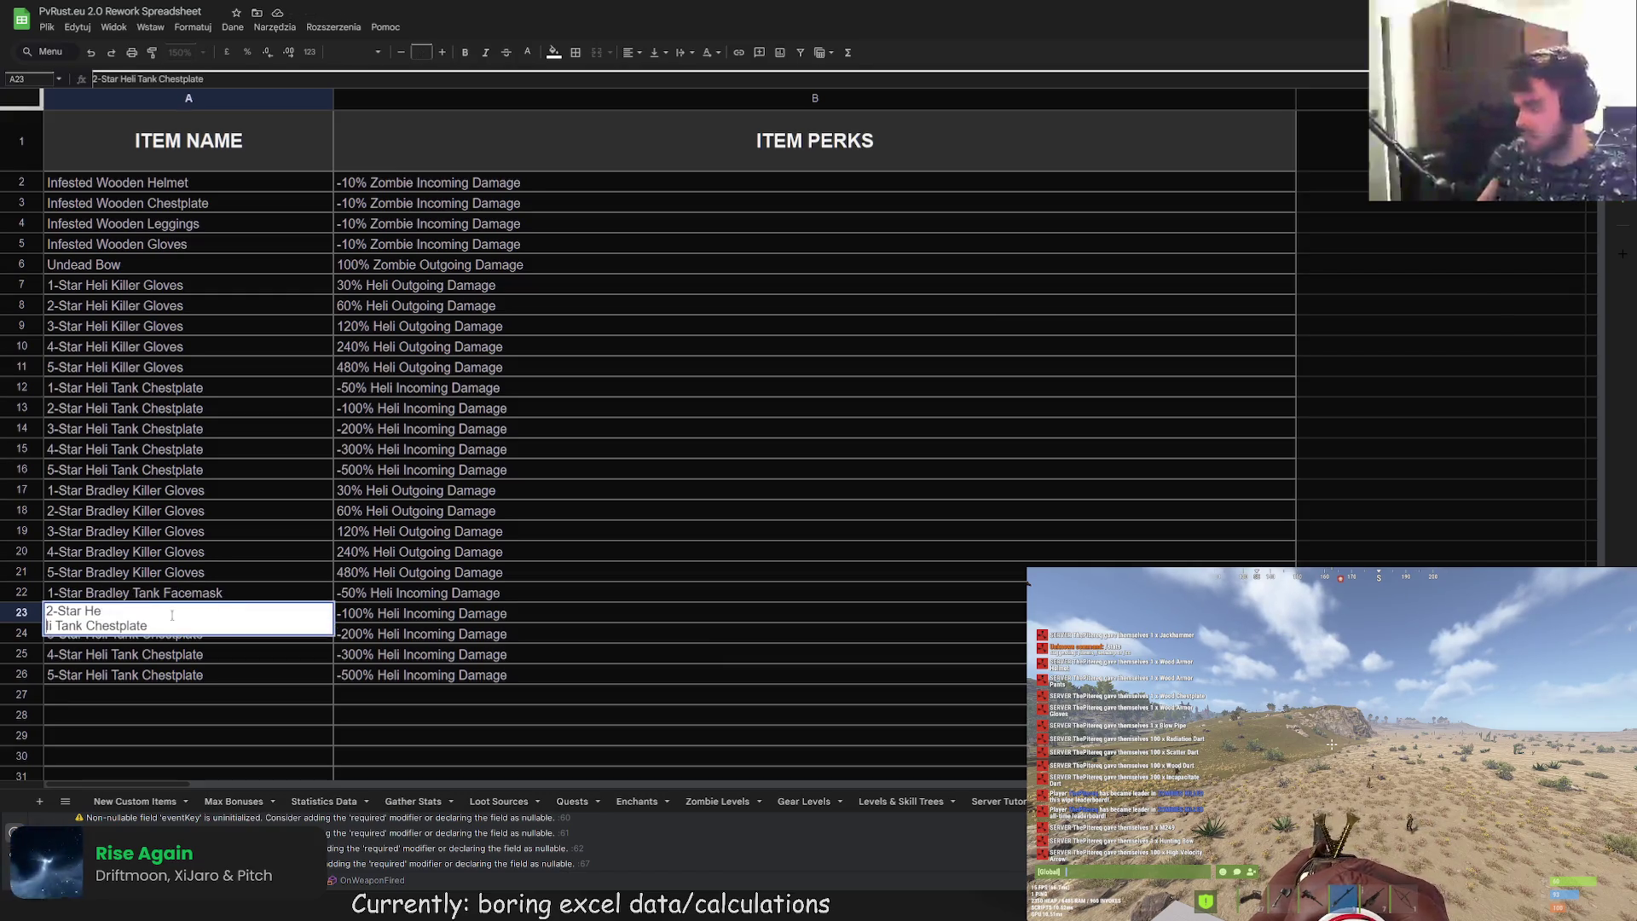
drag(203, 611, 86, 611)
key(ctrl+v)
double_click(203, 632)
drag(203, 632, 86, 633)
key(ctrl+v)
double_click(203, 654)
drag(203, 654, 86, 654)
key(ctrl+v)
Step: Change A26 to 5-Star Bradley Tank Facemask, removing the stray line break
double_click(212, 678)
click(80, 673)
key(ctrl+Return)
key(shift+End)
key(ctrl+v)
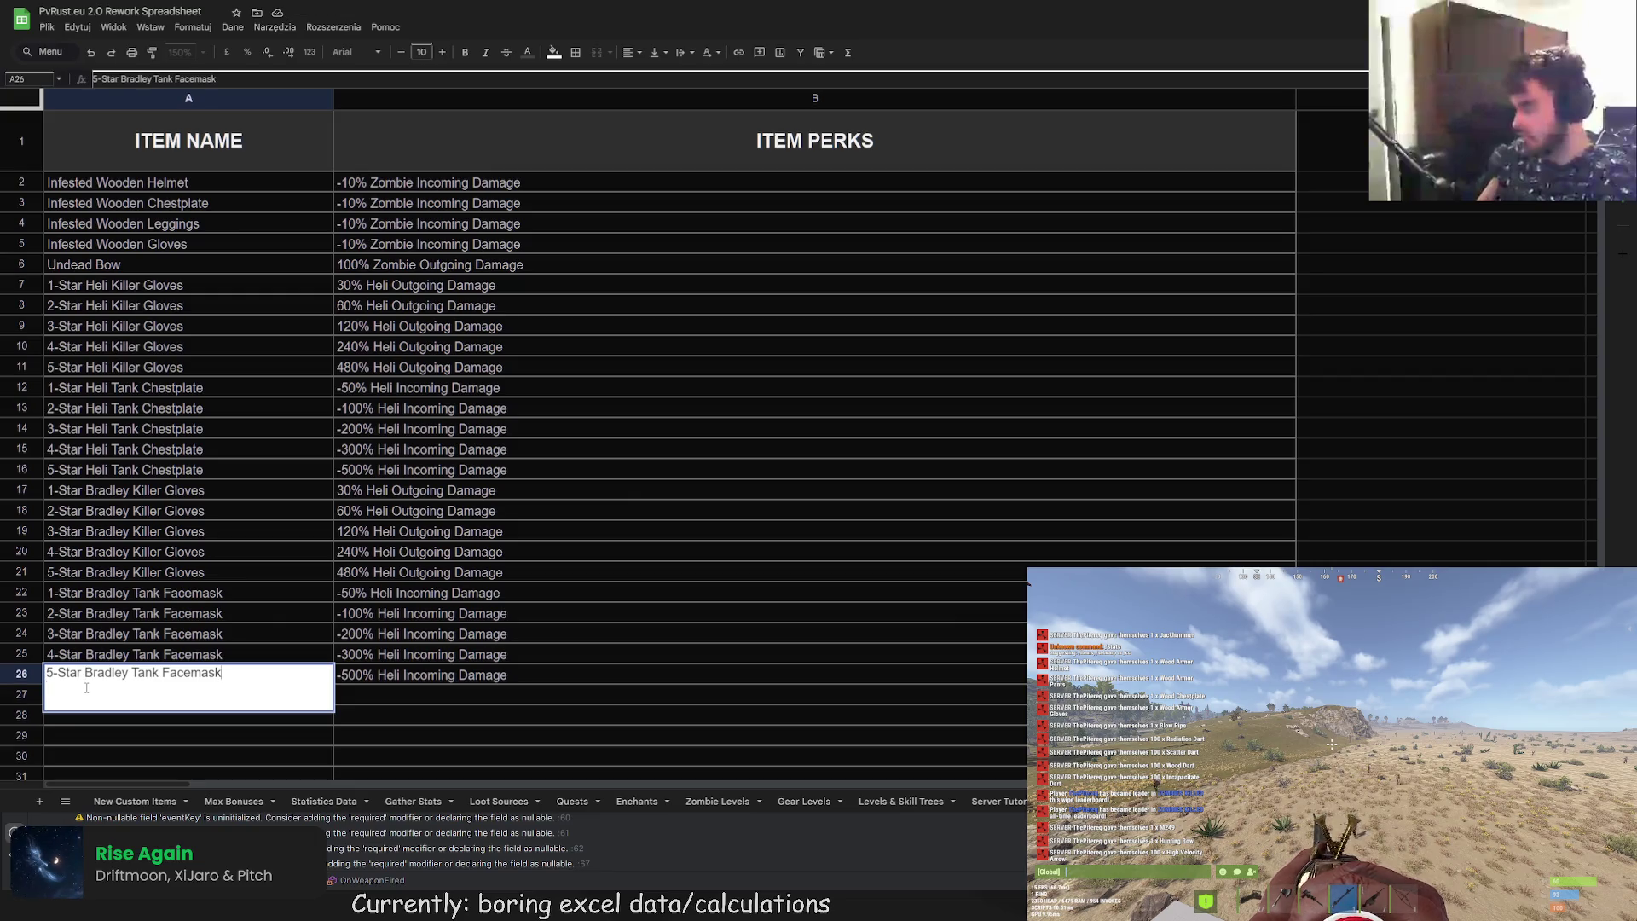
key(Return)
click(112, 682)
double_click(113, 679)
key(BackSpace)
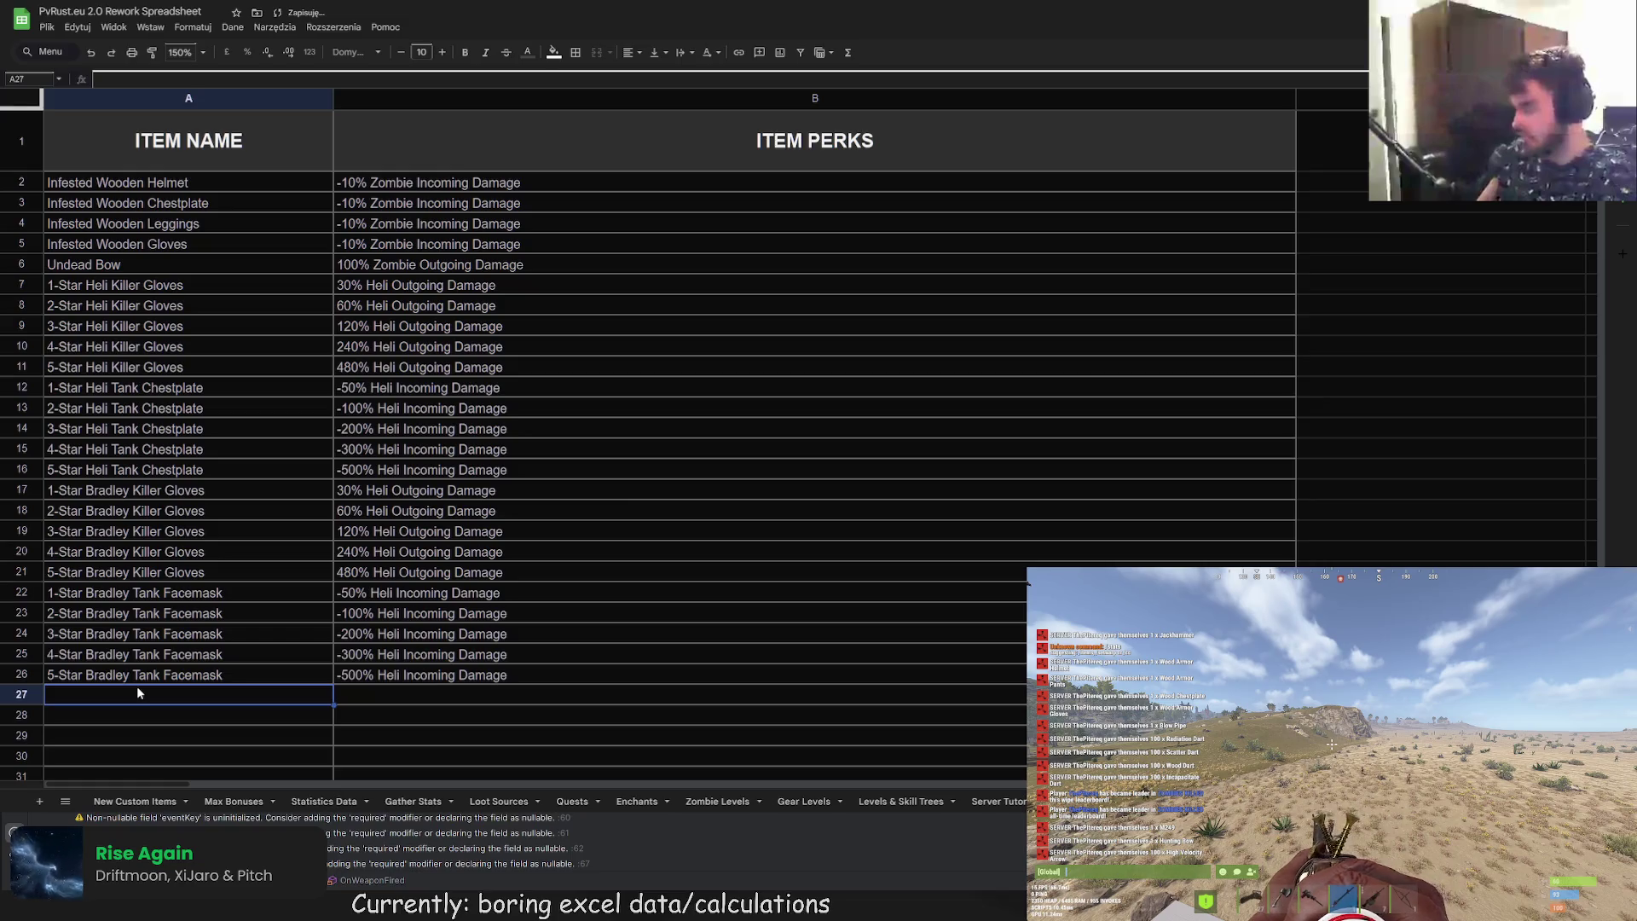
click(376, 597)
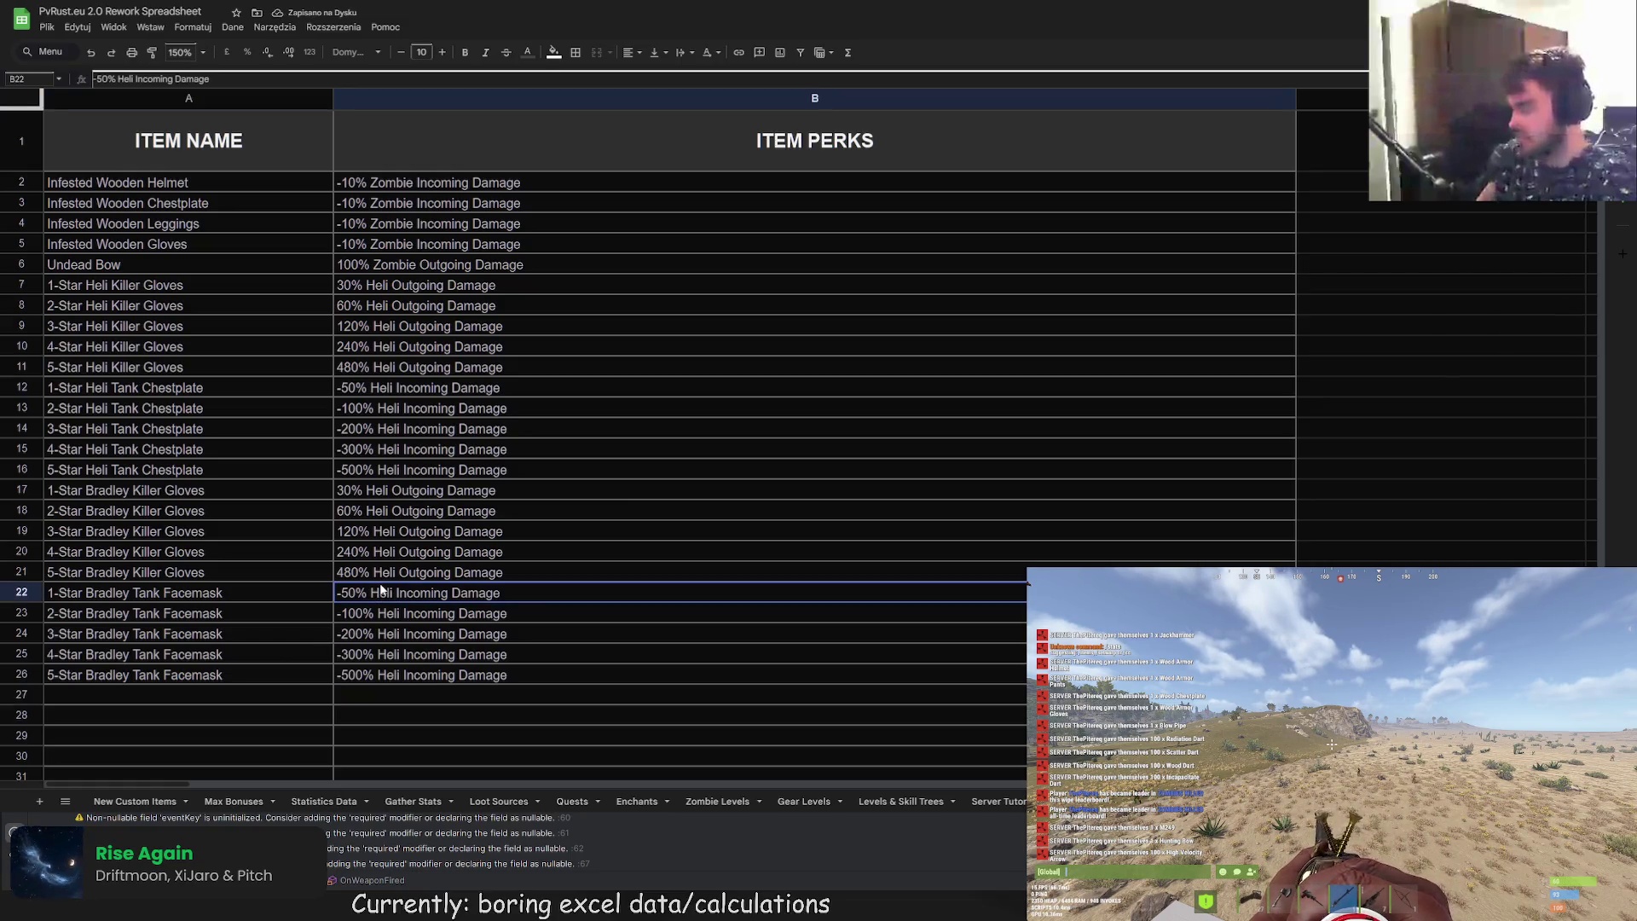
Step: Change B22's perk to -50% Bradley Incoming Damage and fix the missing space
double_click(124, 79)
text(Bradley)
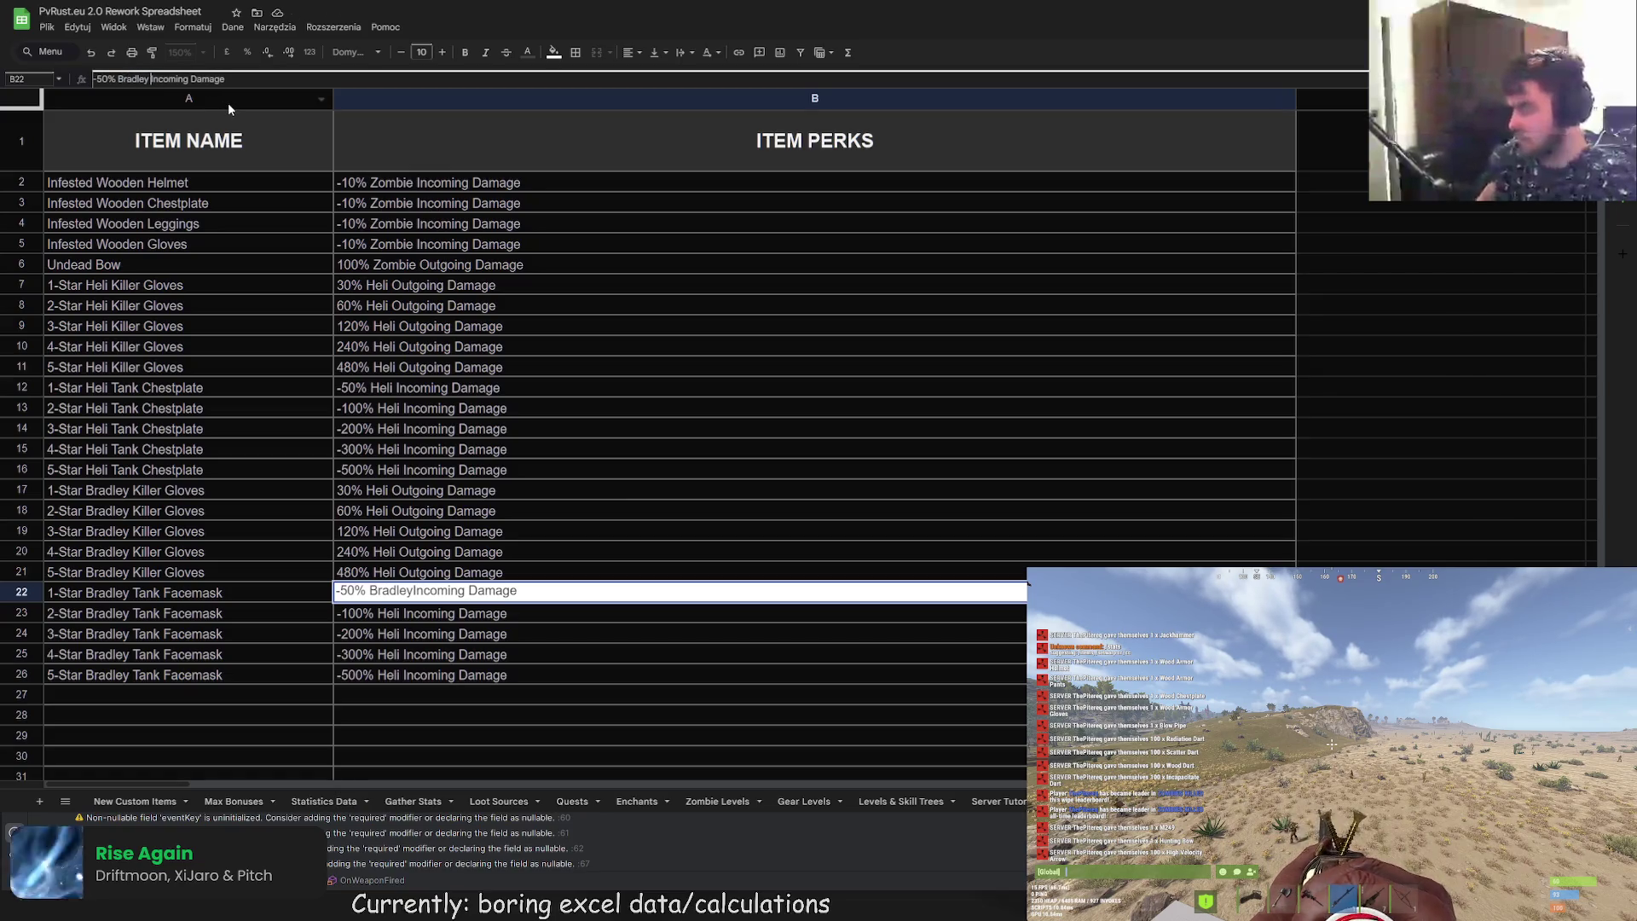
key(ctrl+shift+Left)
key(ctrl+c)
key(Return)
Step: Replace Heli with Bradley in the B23–B26 perks and check the corrected entries
double_click(386, 614)
key(ctrl+v)
key(Return)
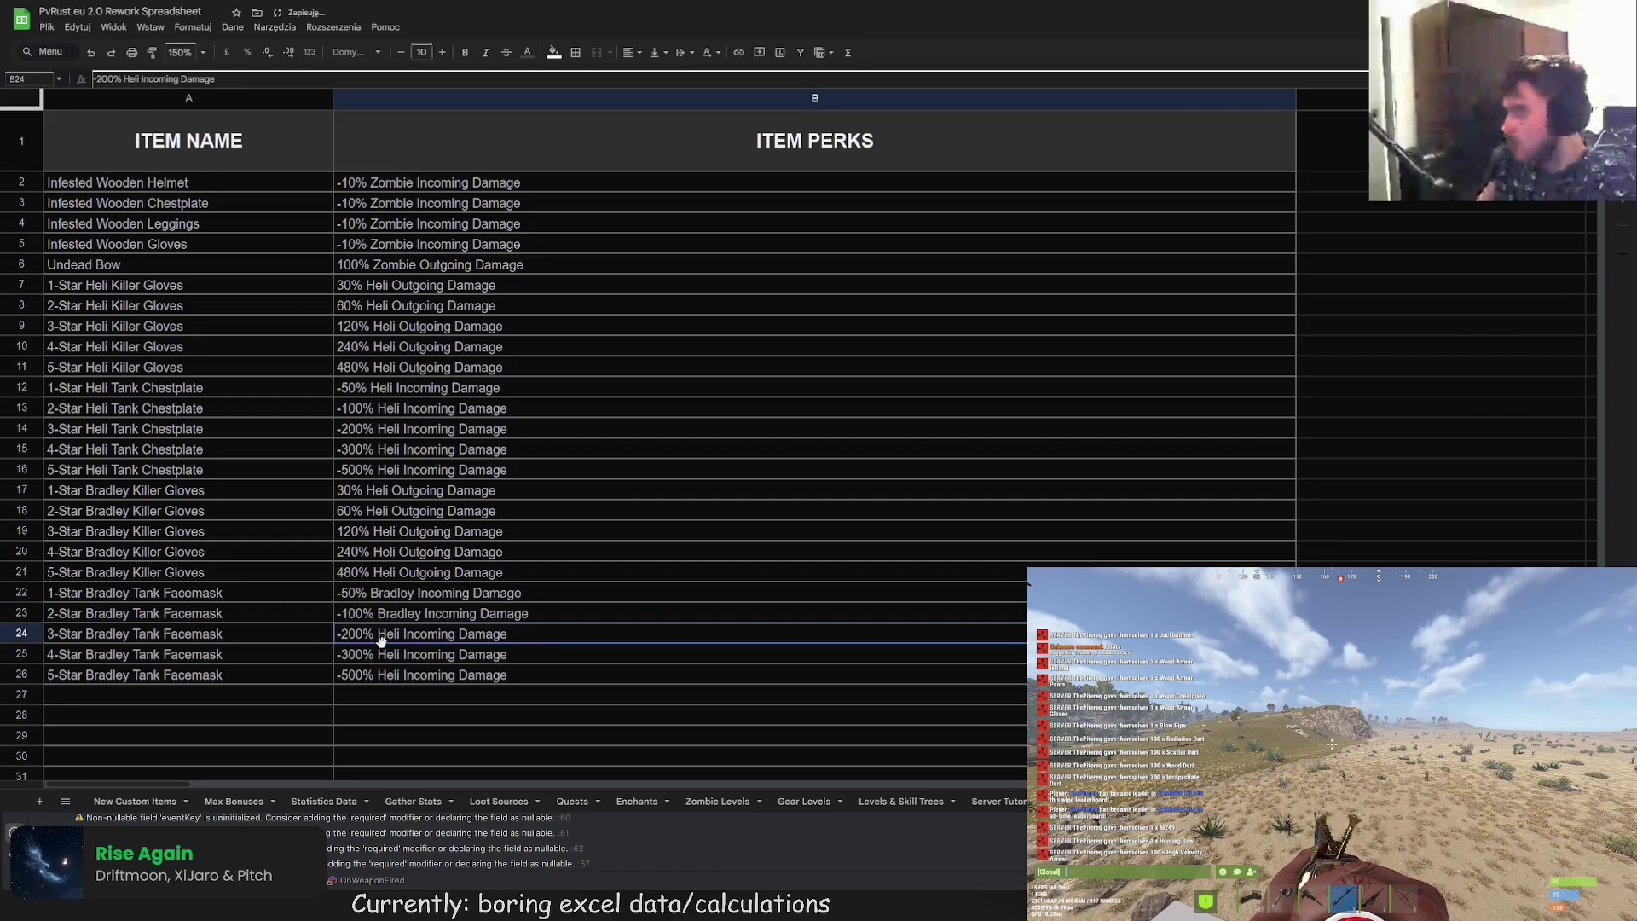
double_click(388, 634)
key(ctrl+v)
key(Return)
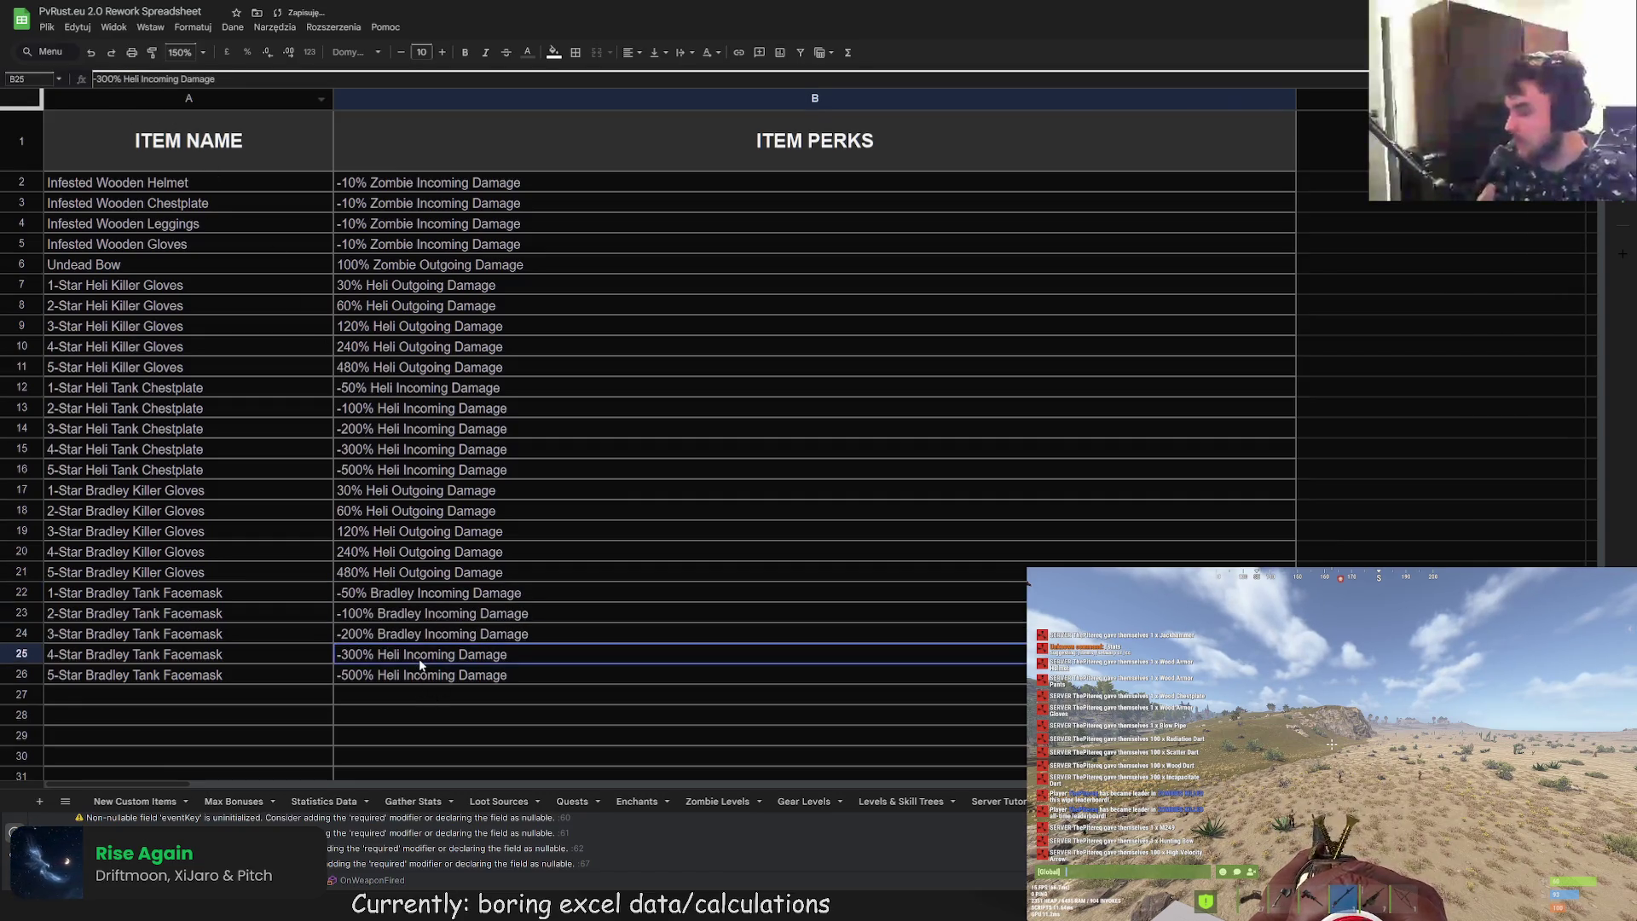
double_click(388, 654)
key(ctrl+v)
key(Return)
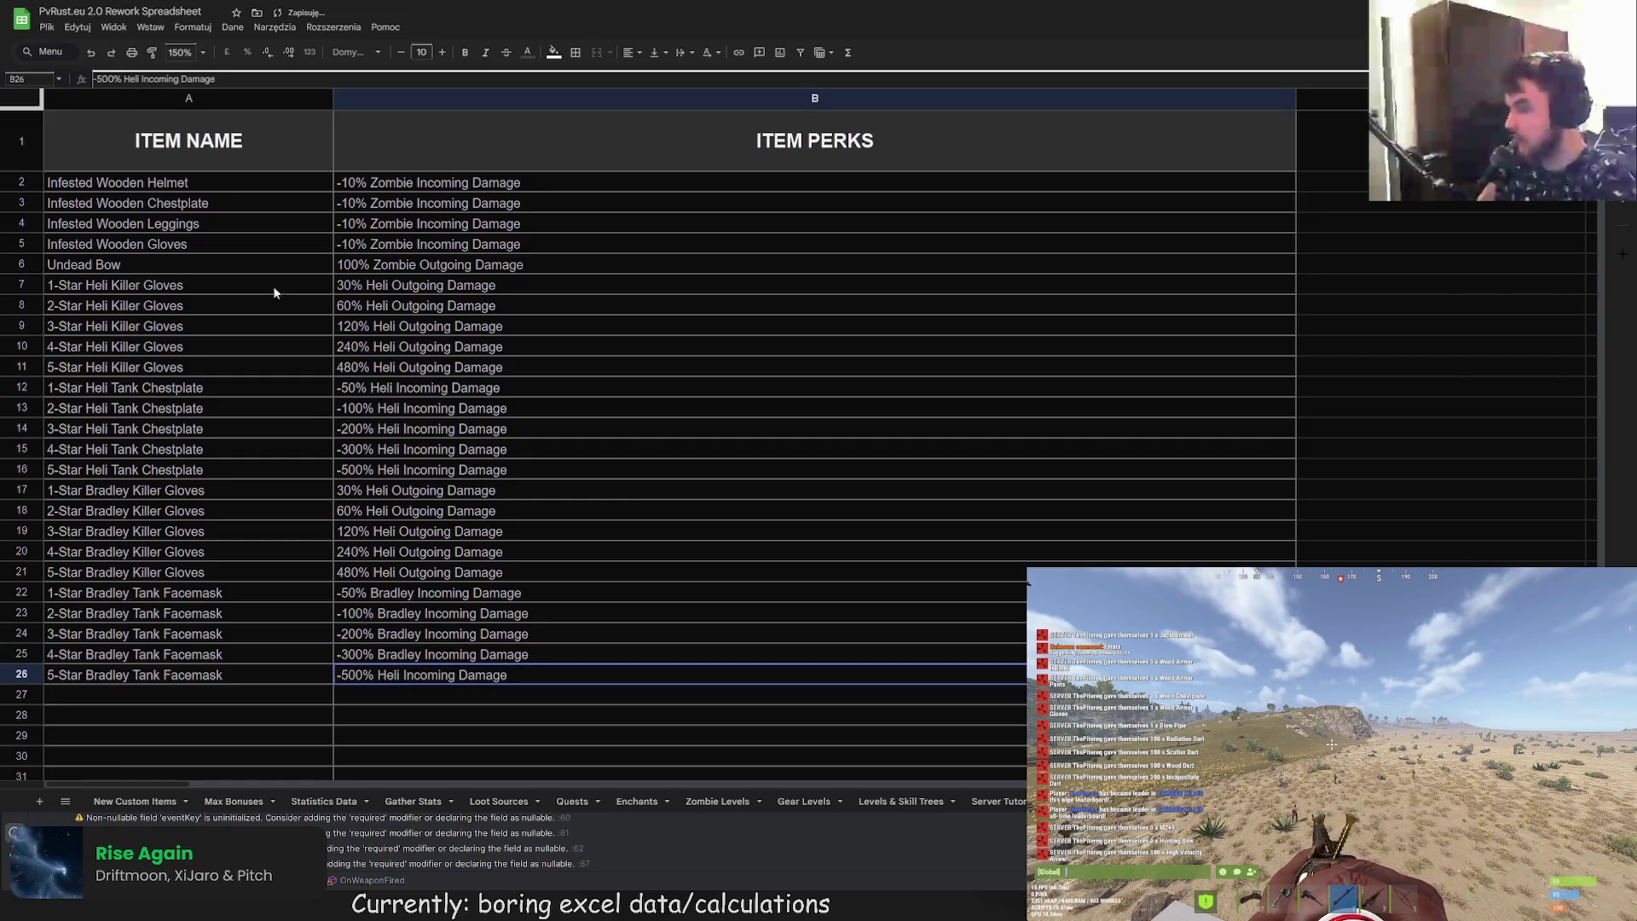
double_click(388, 675)
key(ctrl+v)
click(585, 466)
click(503, 650)
click(501, 619)
click(499, 597)
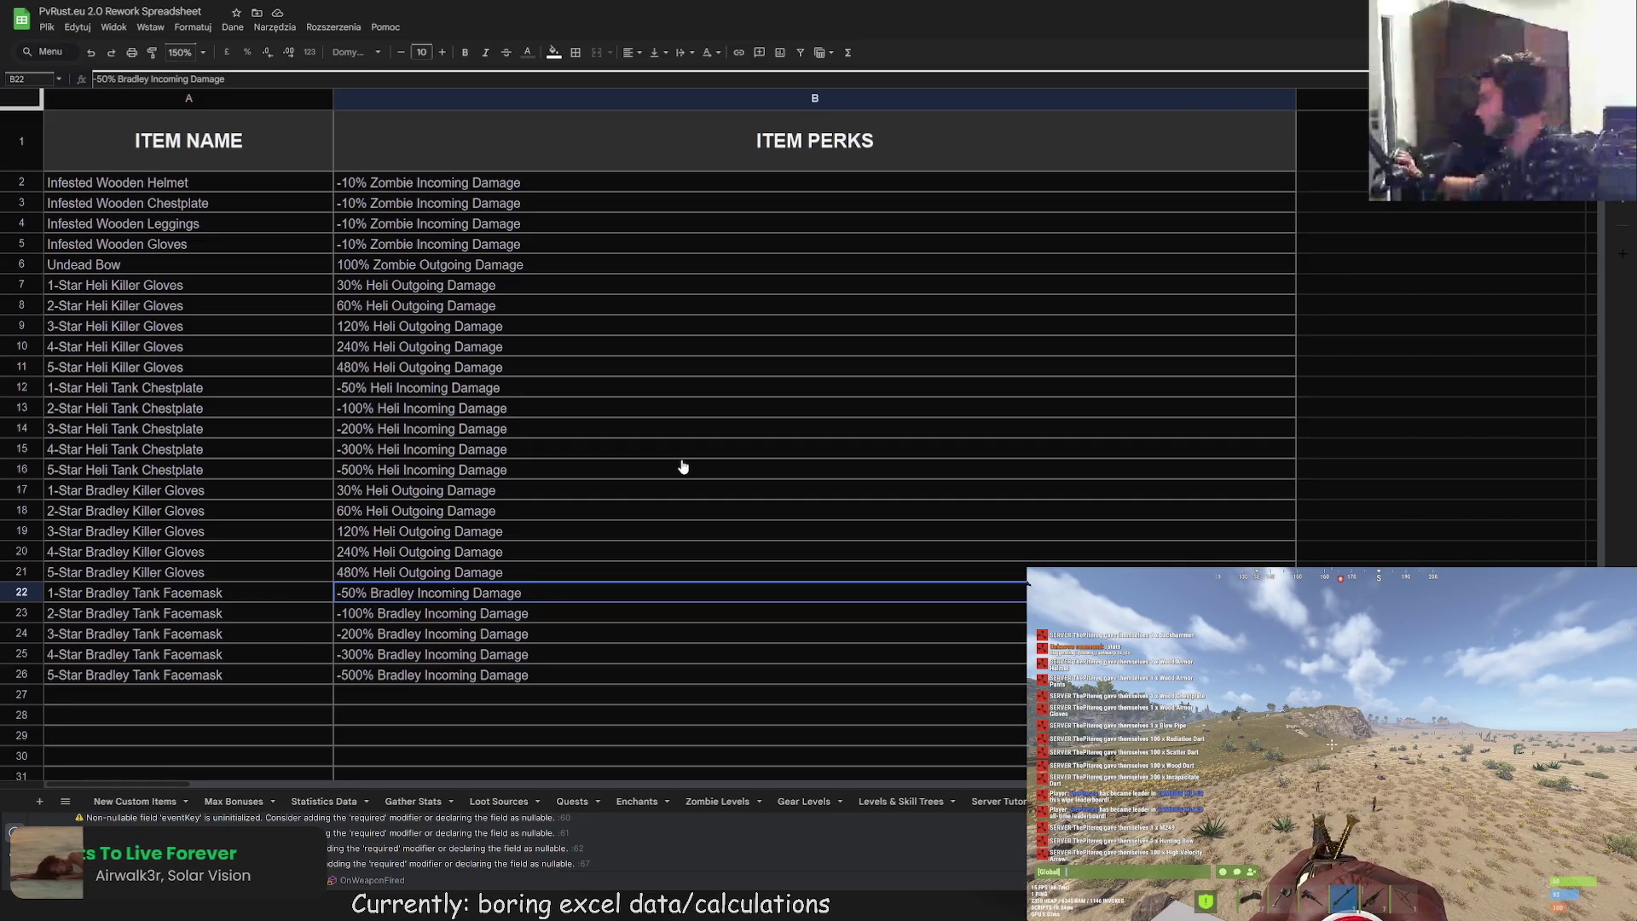
click(226, 712)
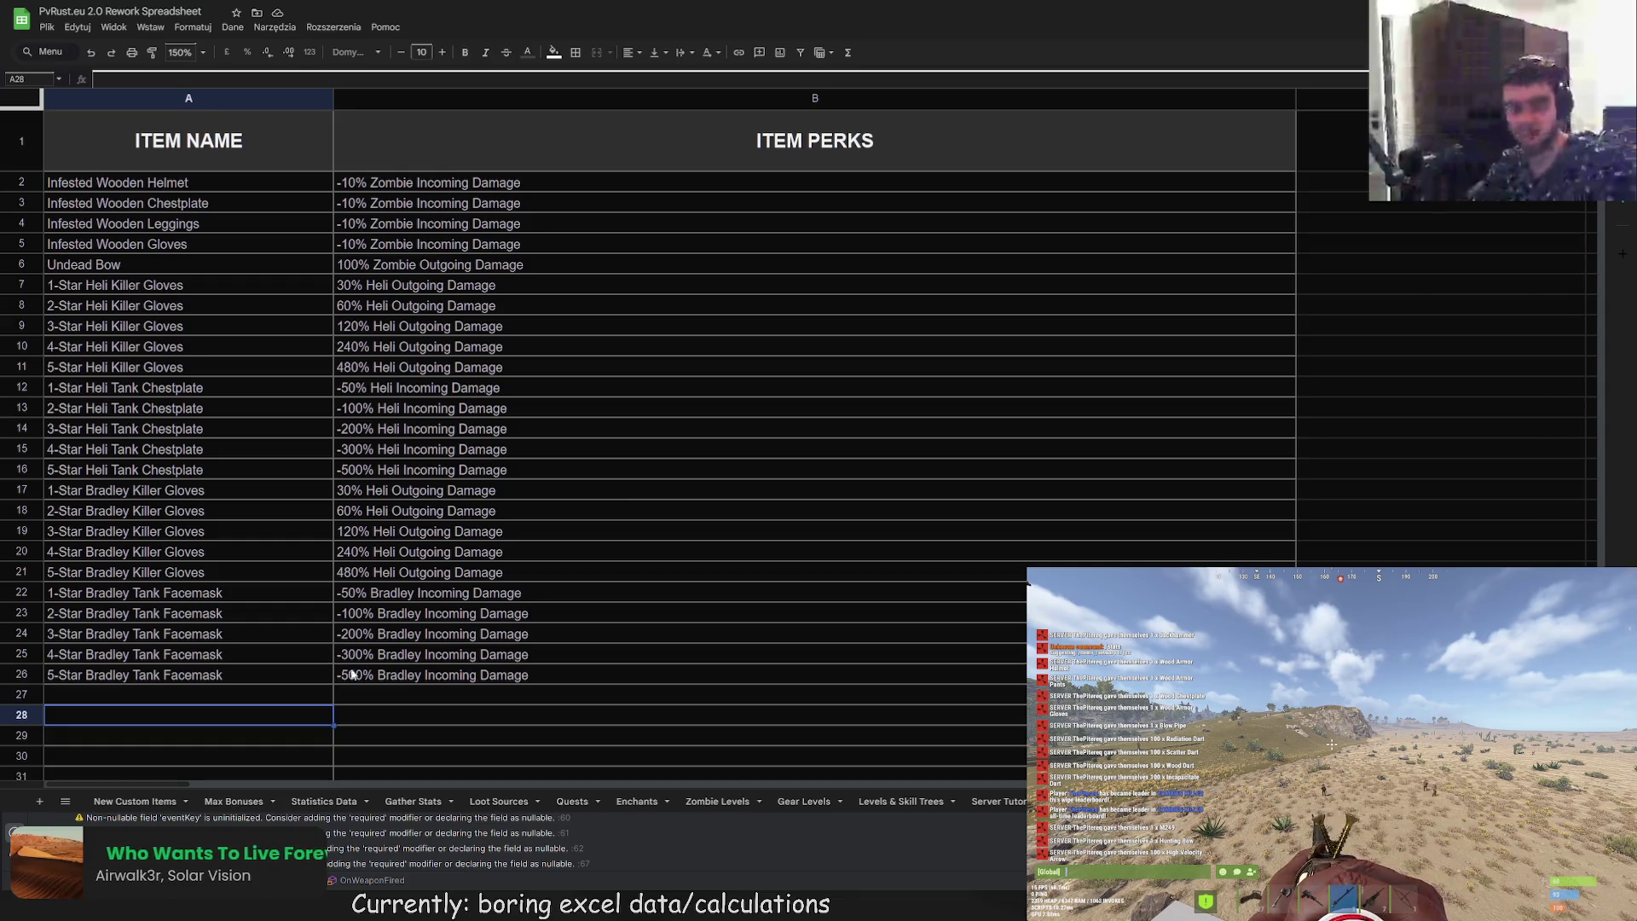
scroll(397, 679, down, 1)
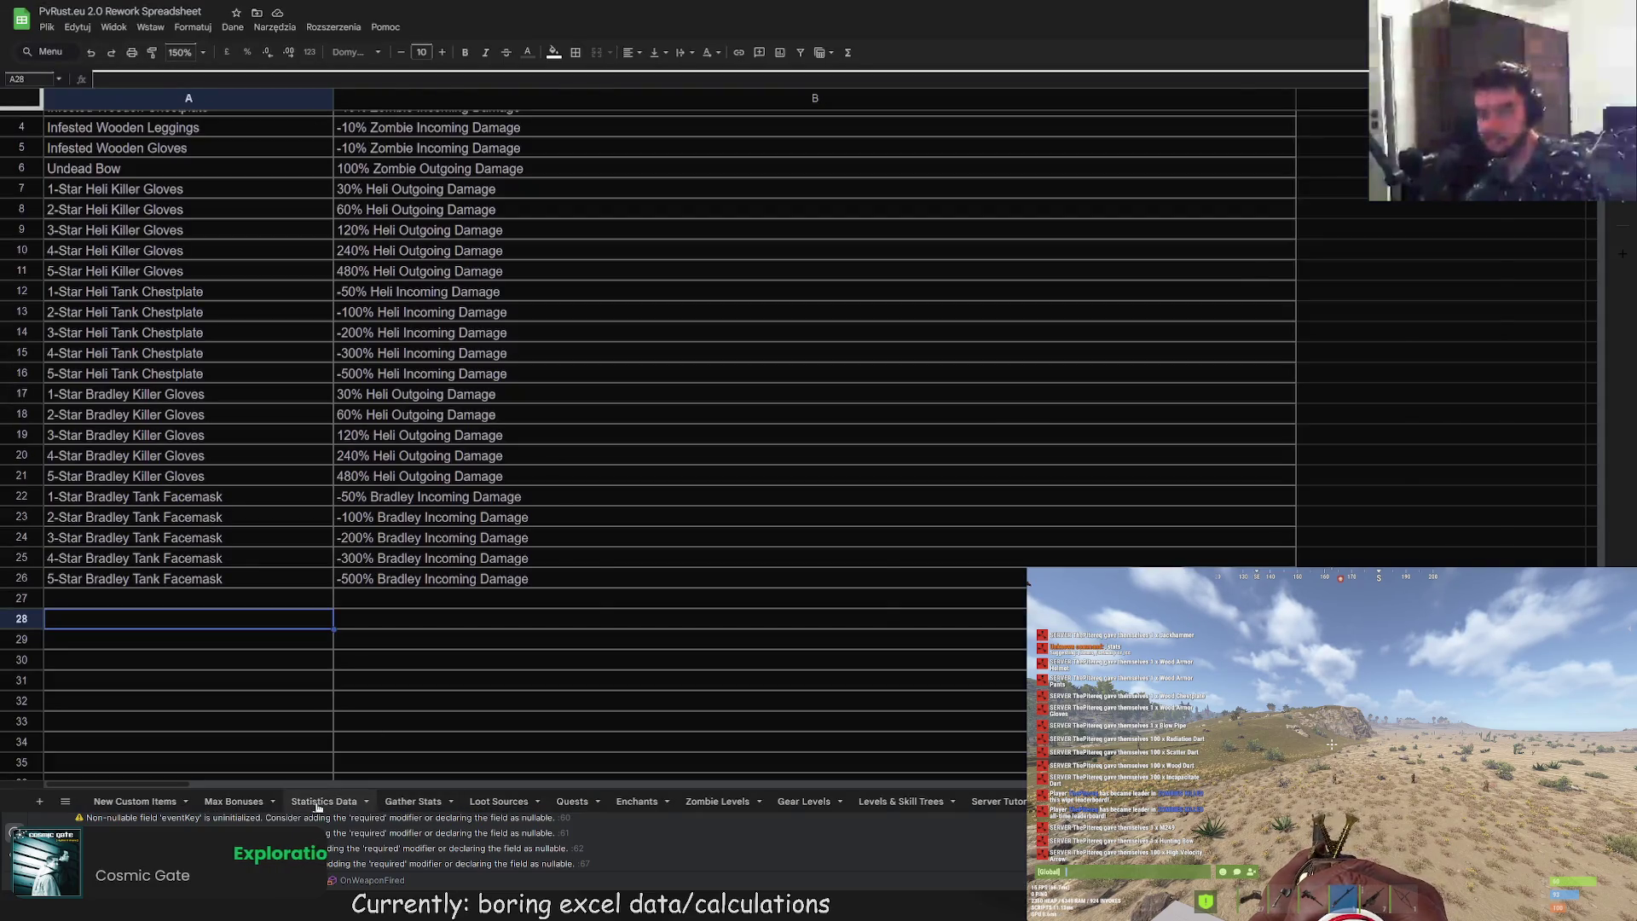
Step: Apply all borders to the Loot Sources grid A1:BG51
click(318, 803)
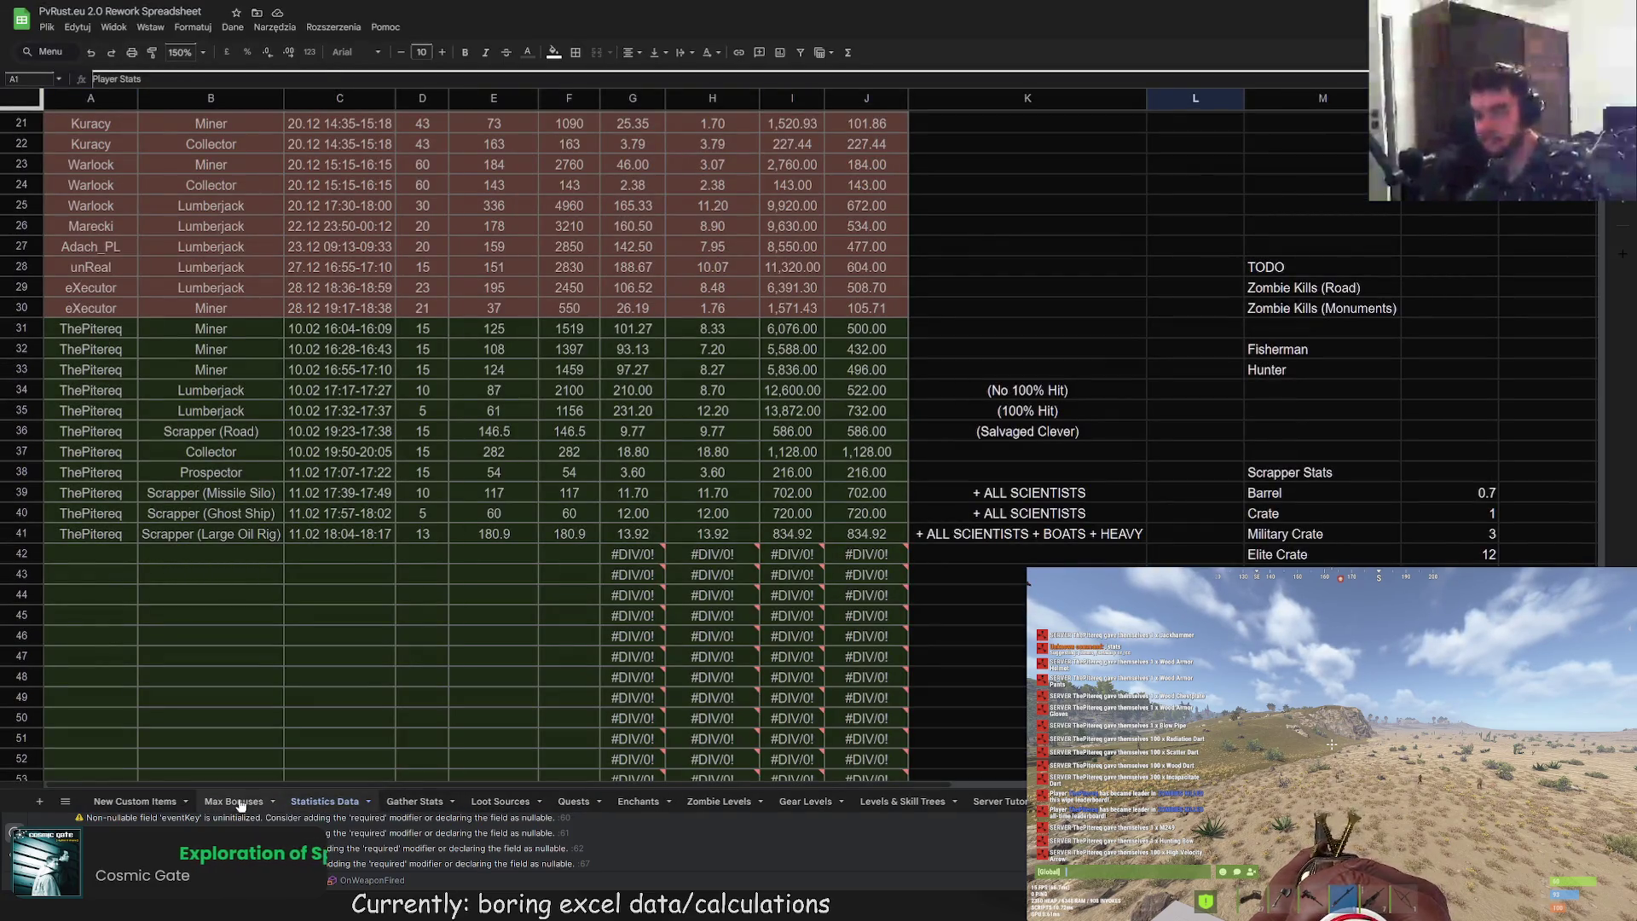
click(415, 802)
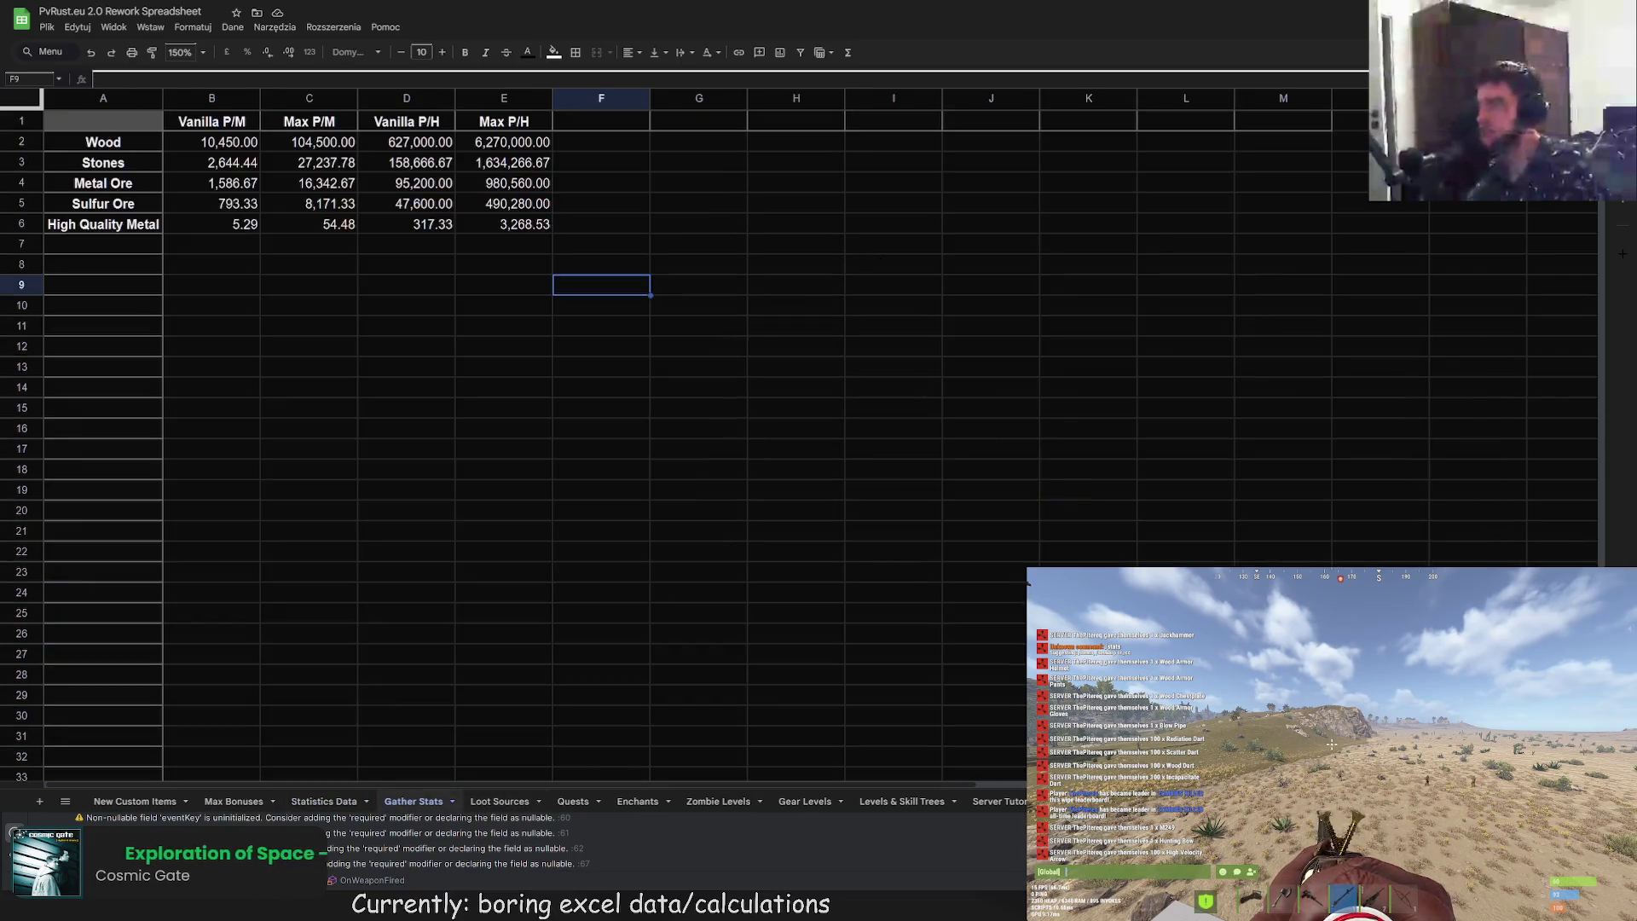
click(501, 803)
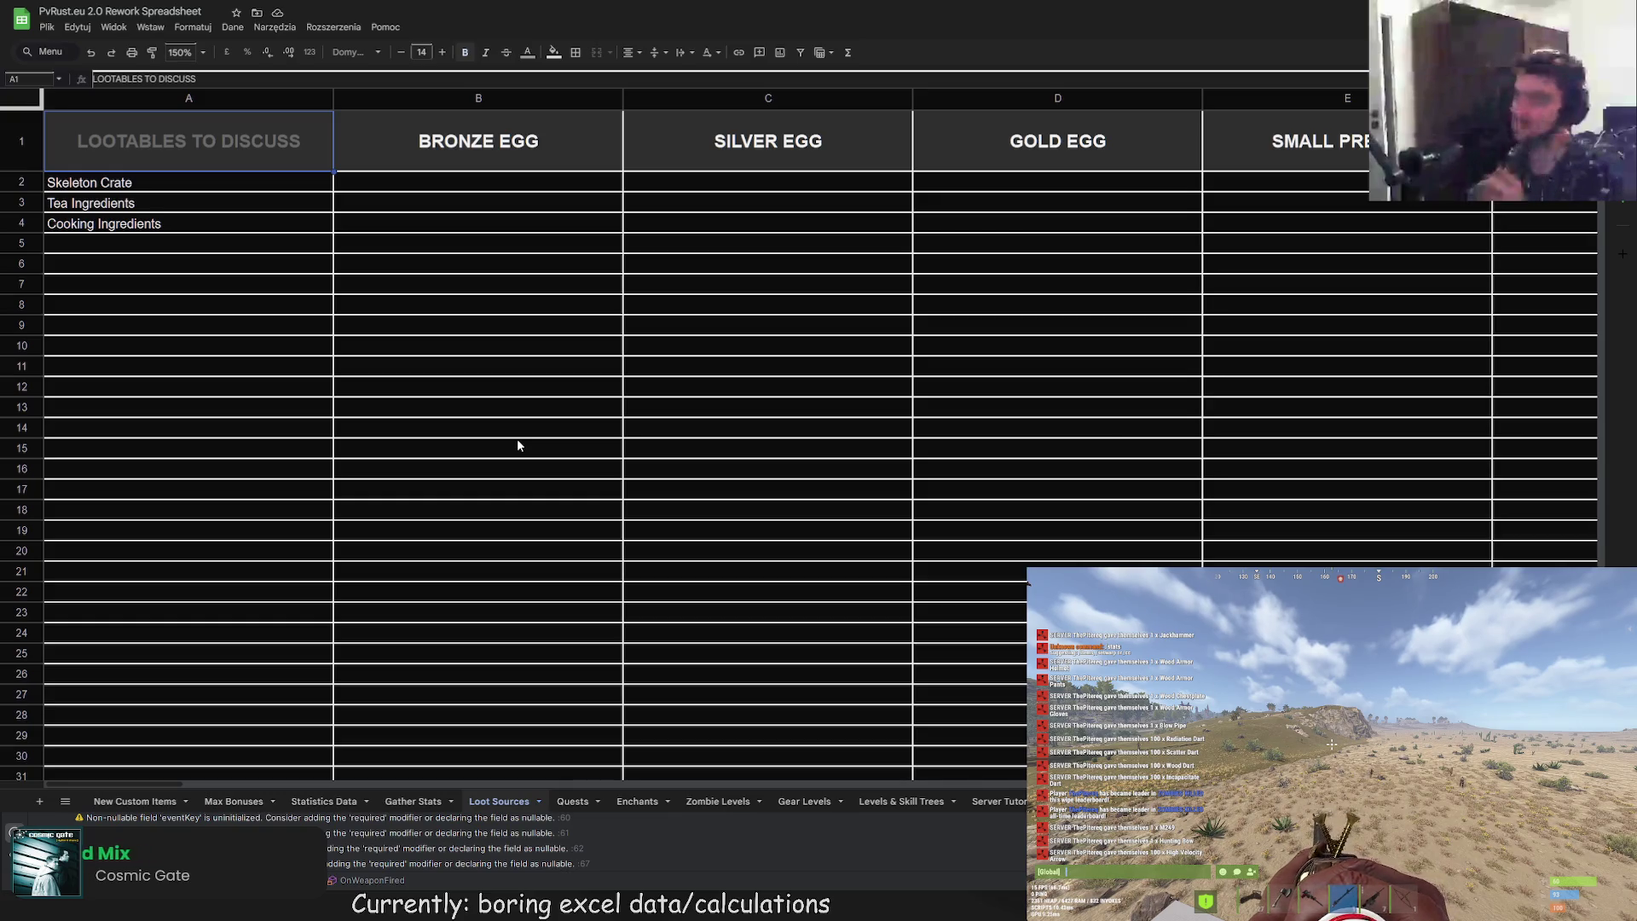
mouse_move(214, 166)
mouse_down()
mouse_move(1004, 658)
mouse_move(1603, 631)
mouse_move(1450, 610)
mouse_up()
drag(1608, 610, 1608, 609)
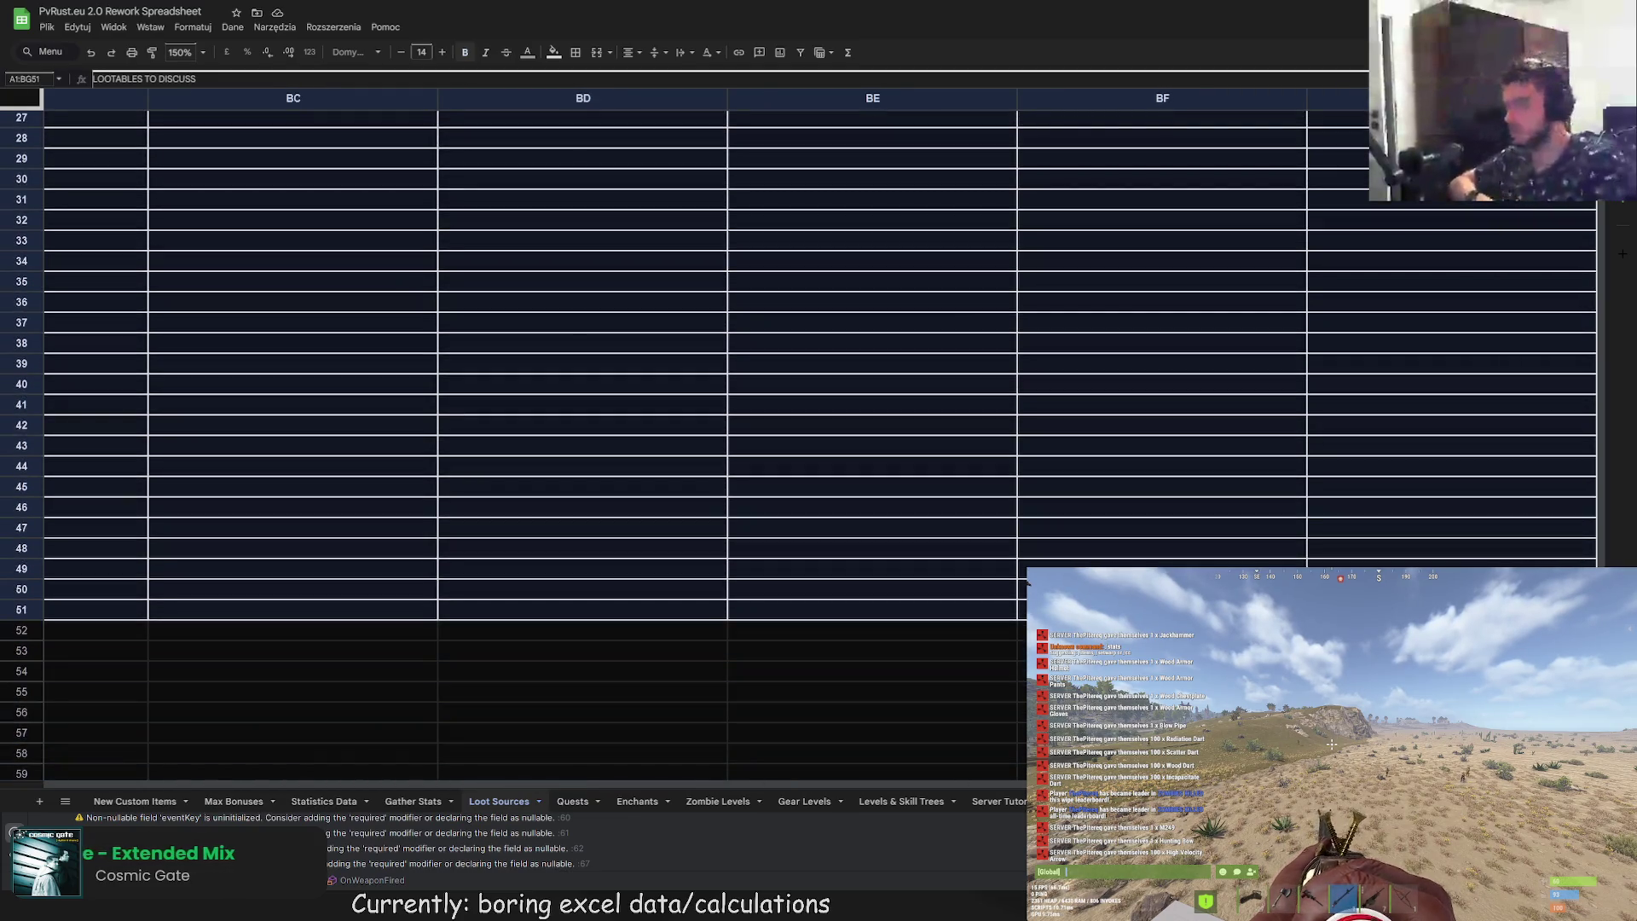
click(576, 52)
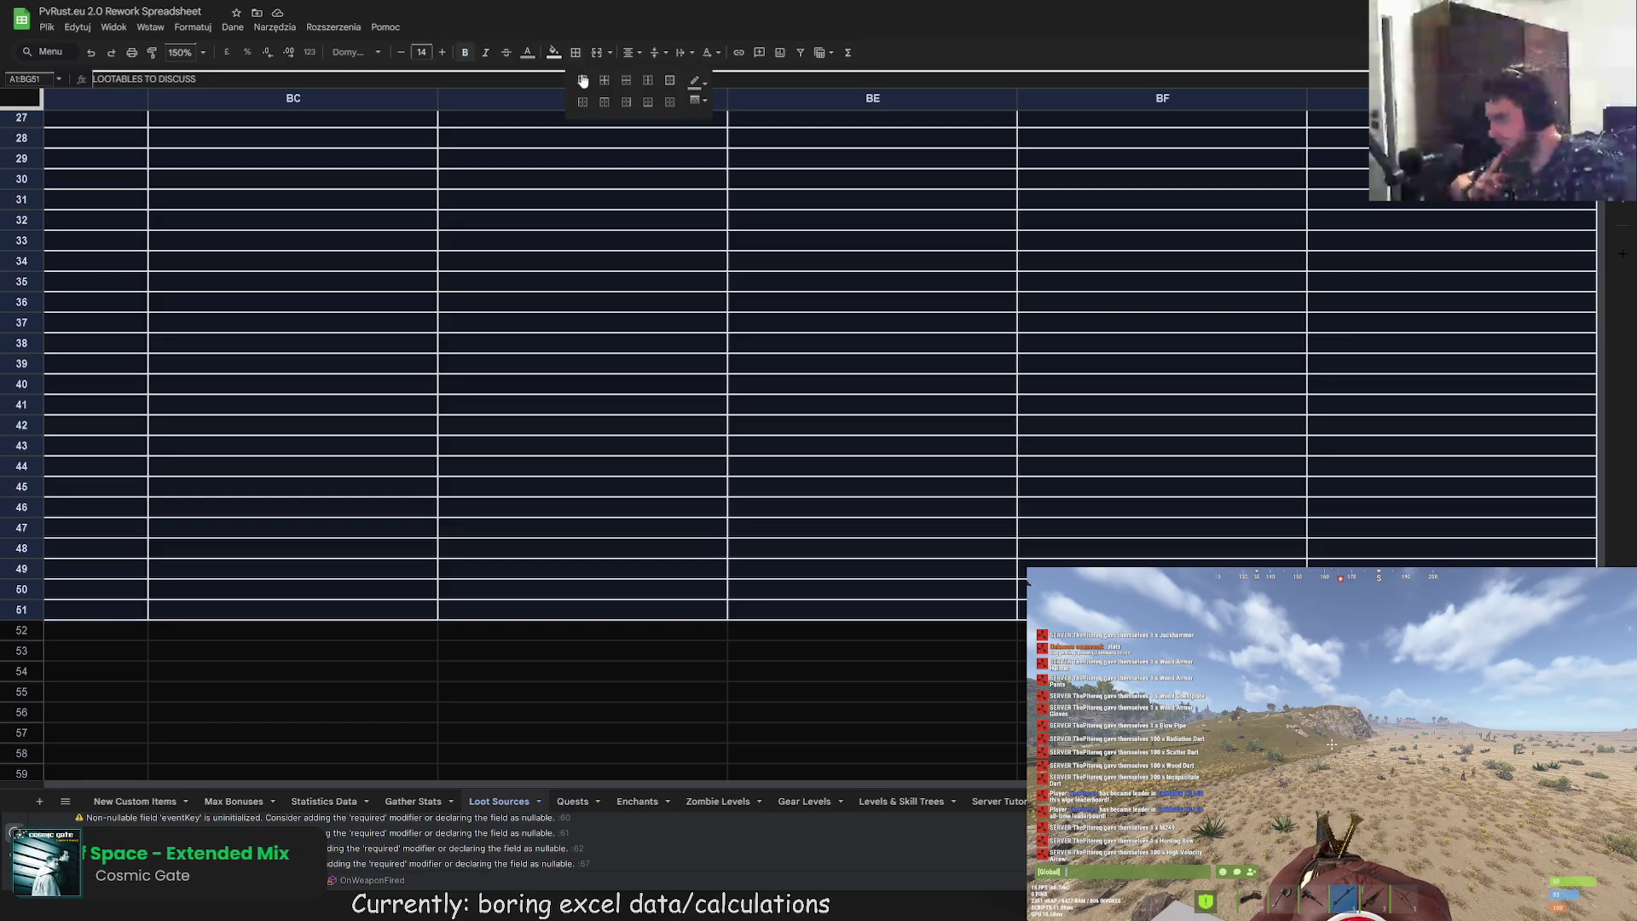
click(582, 80)
click(705, 335)
scroll(866, 606, up, 10)
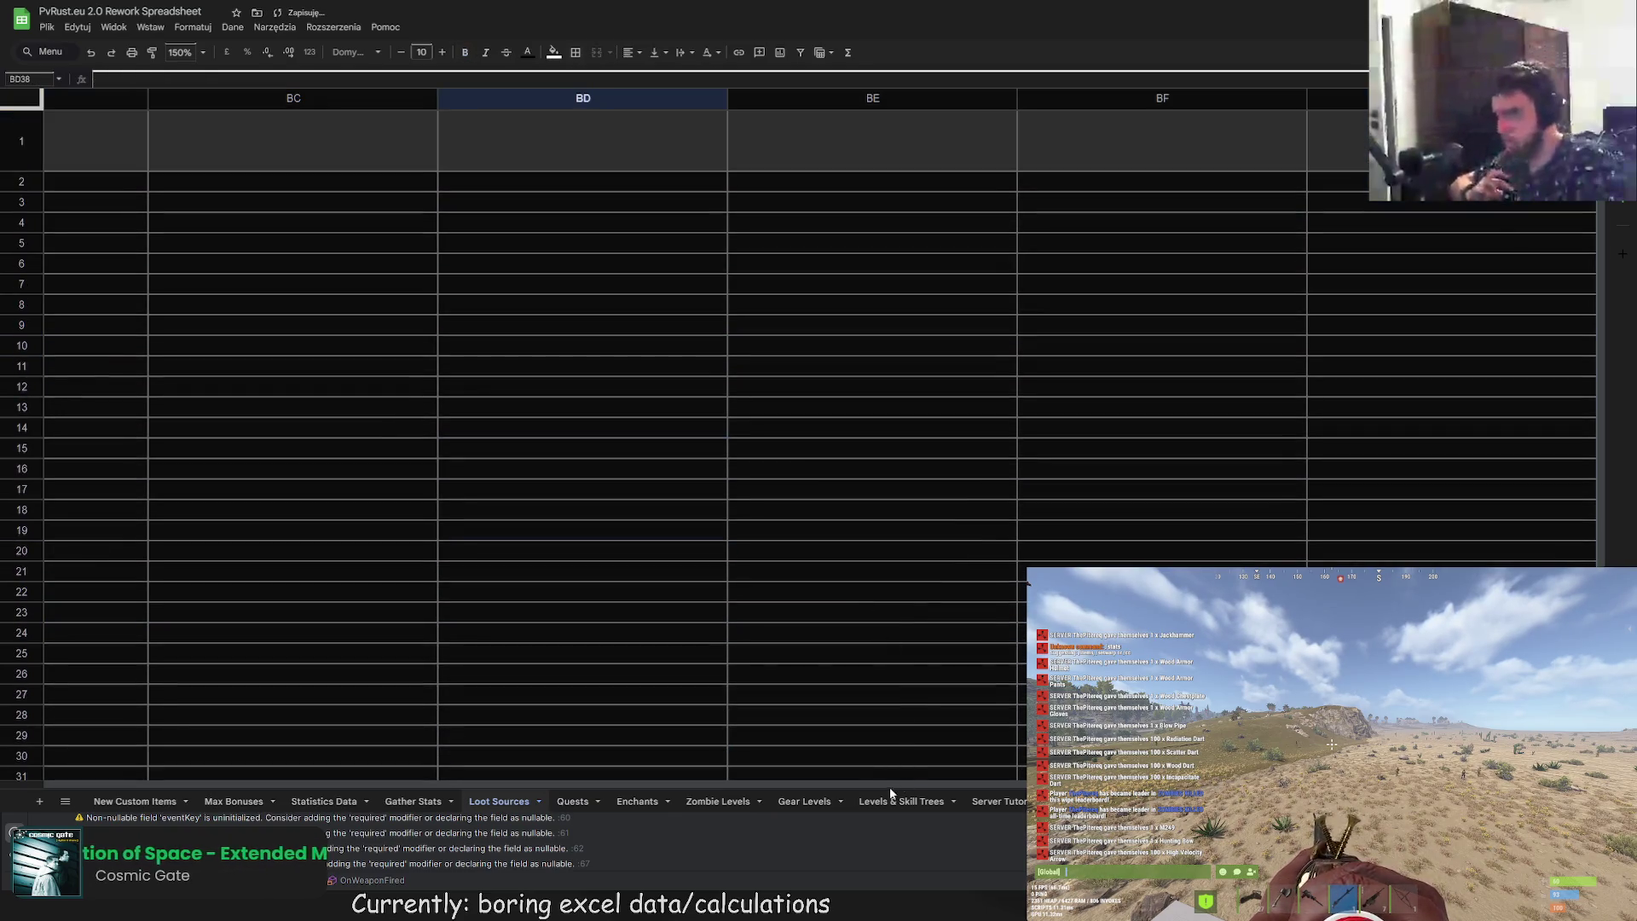
scroll(682, 751, left, 5)
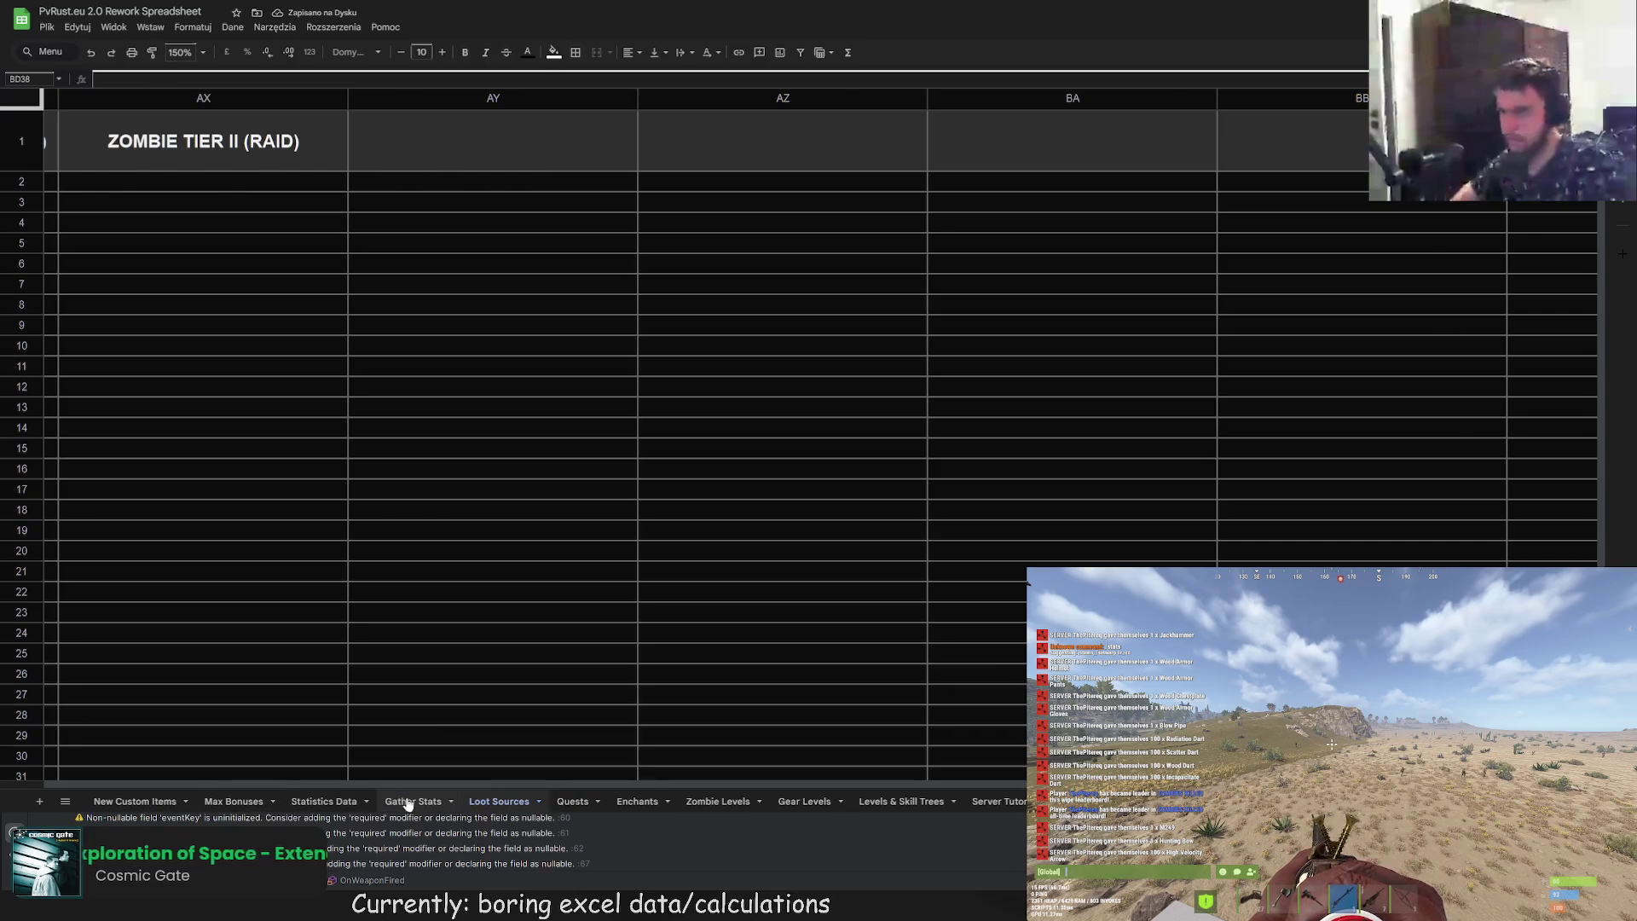
Step: Return to Statistics Data and select the empty row 42 cells E42 and F42
click(408, 804)
click(326, 802)
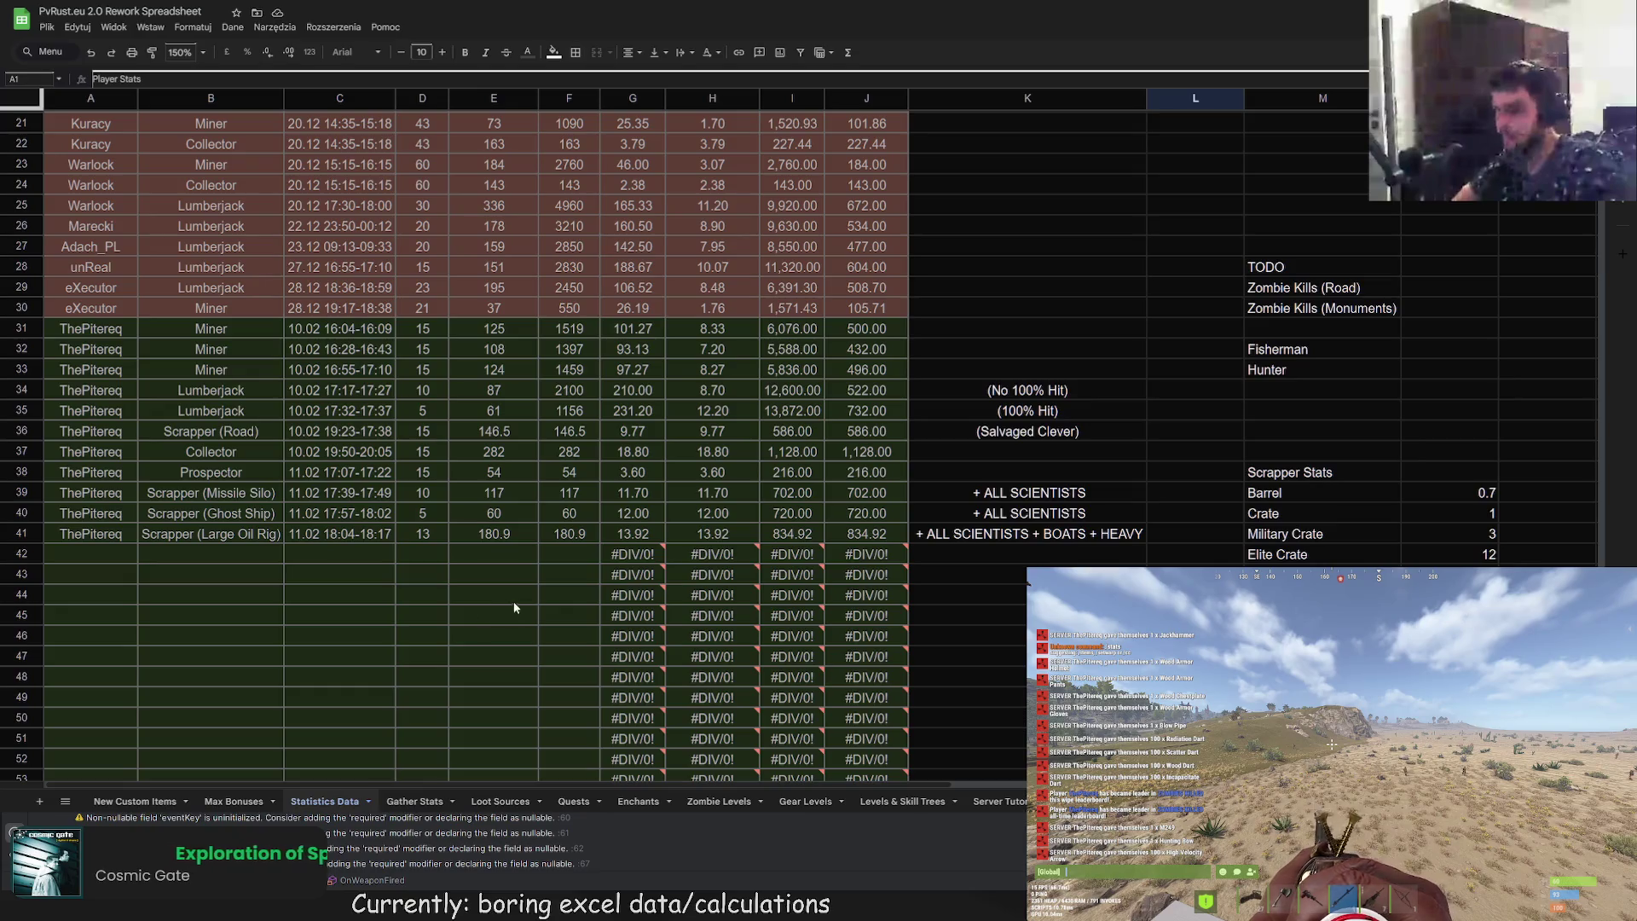
scroll(514, 607, down, 6)
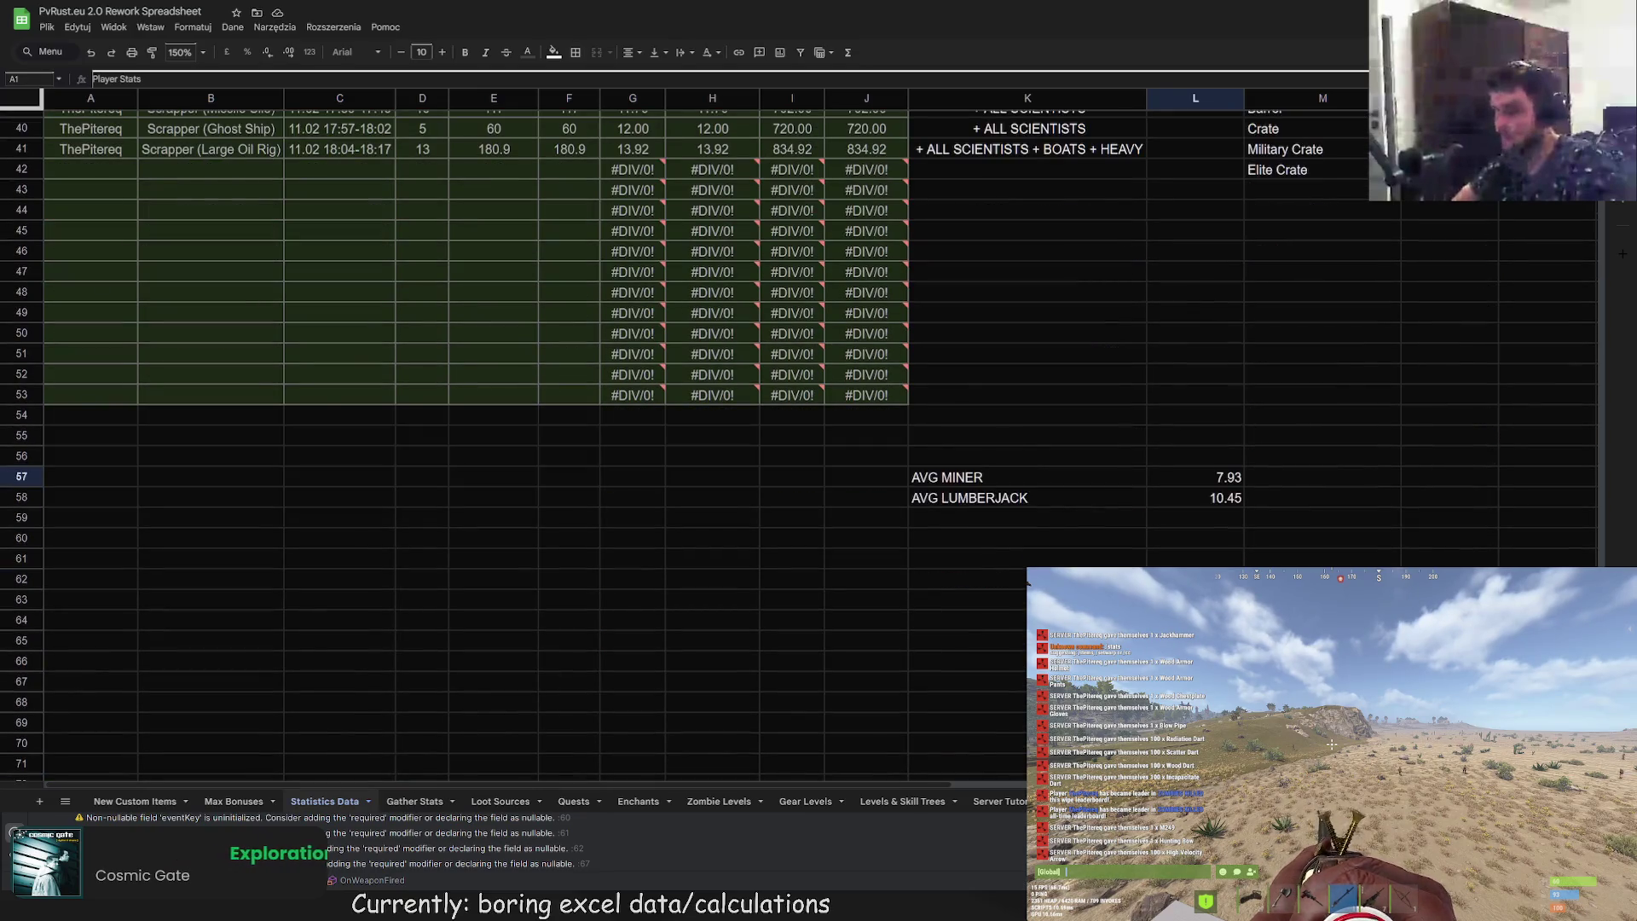
click(227, 805)
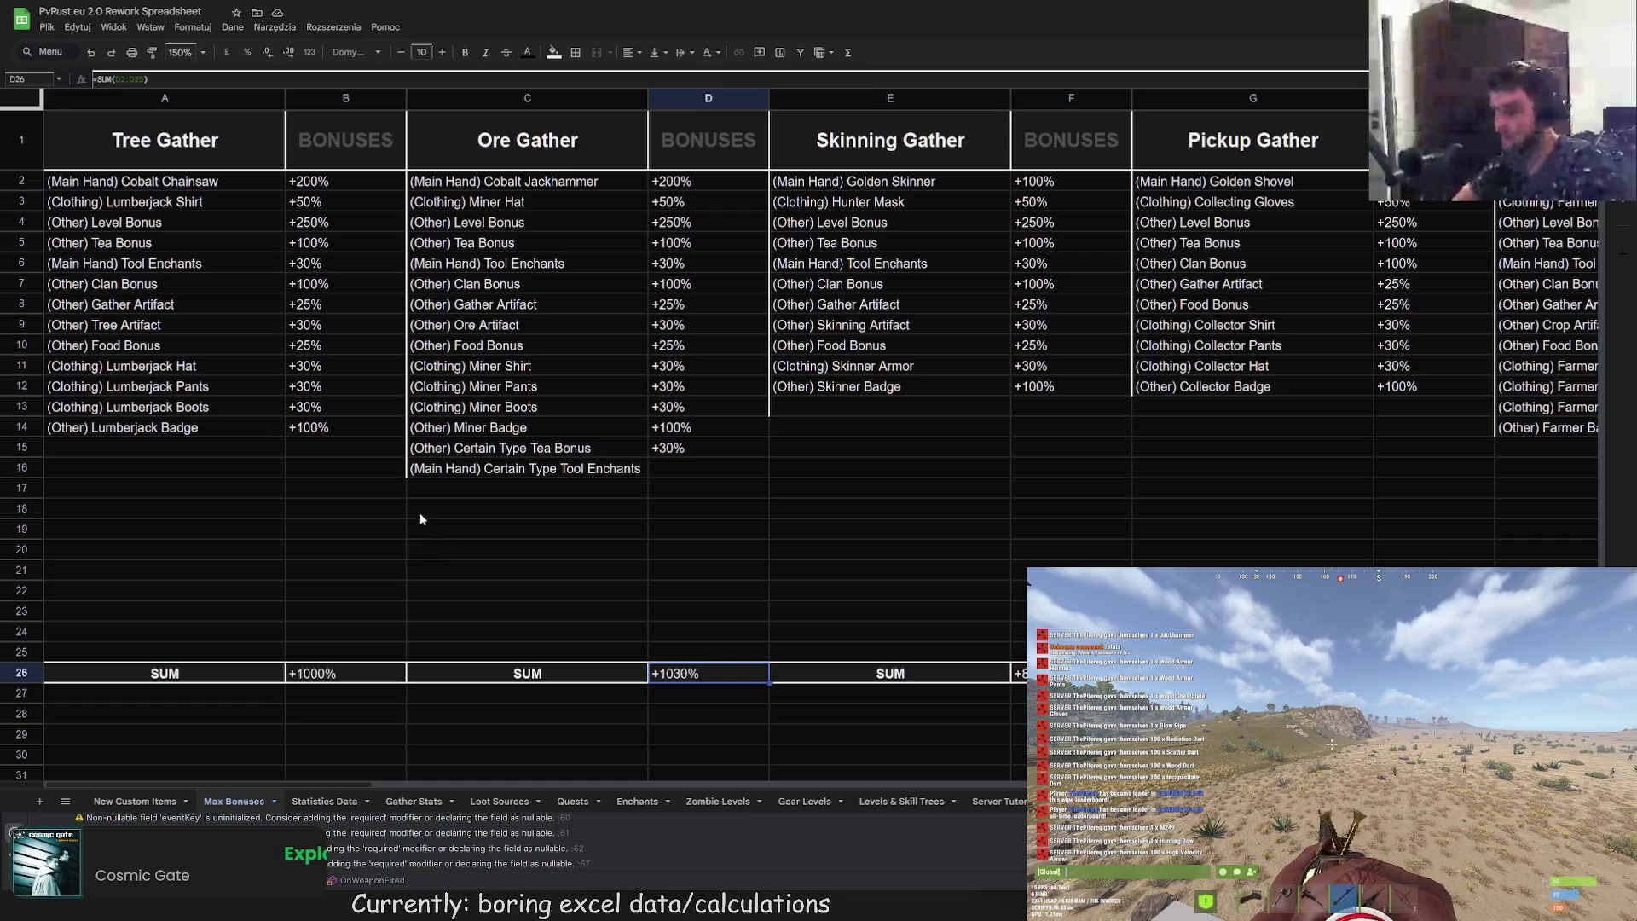
key(ctrl+shift+Page_Down)
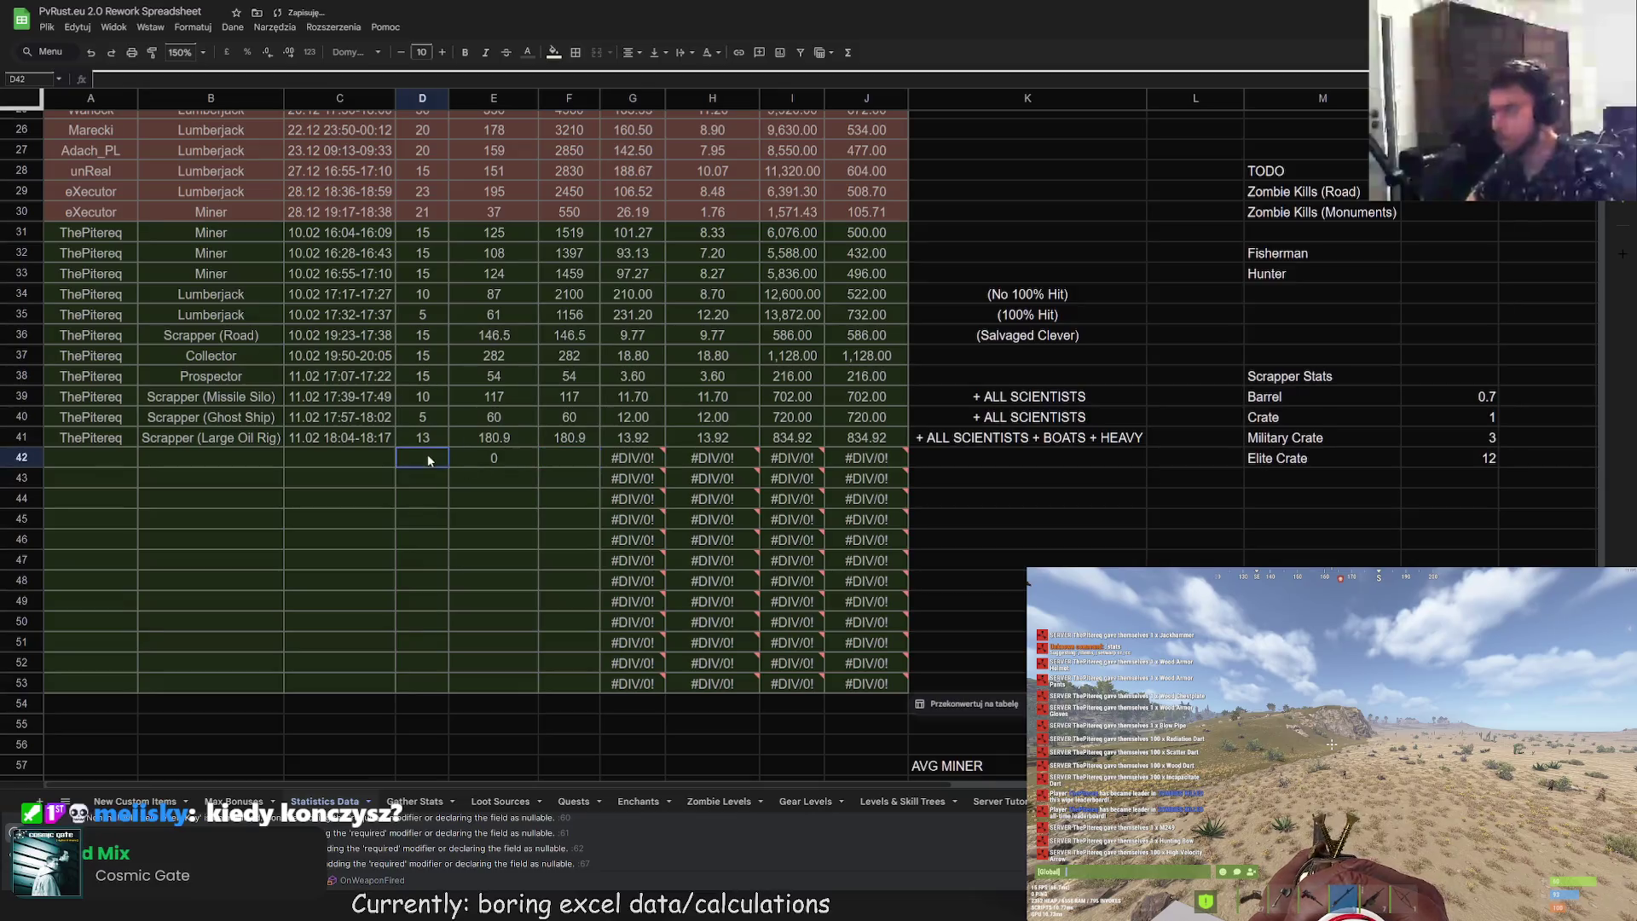
click(486, 457)
click(555, 459)
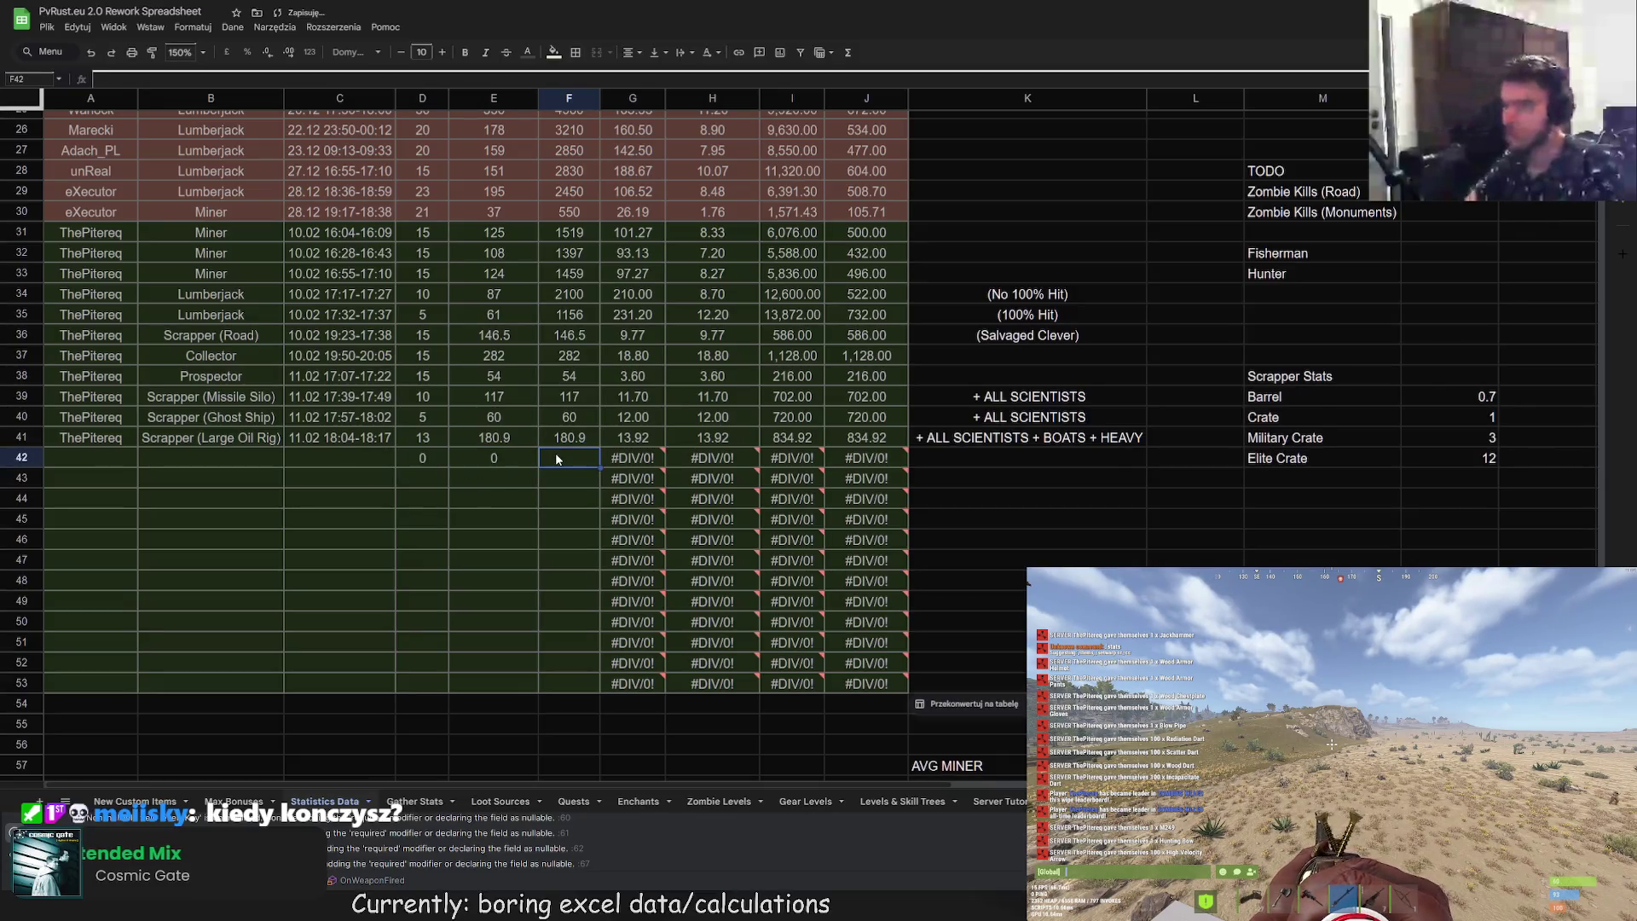
Step: Enter 1 in D42 and clear the placeholder zeros from E42 and F42
text(0)
key(Return)
click(439, 458)
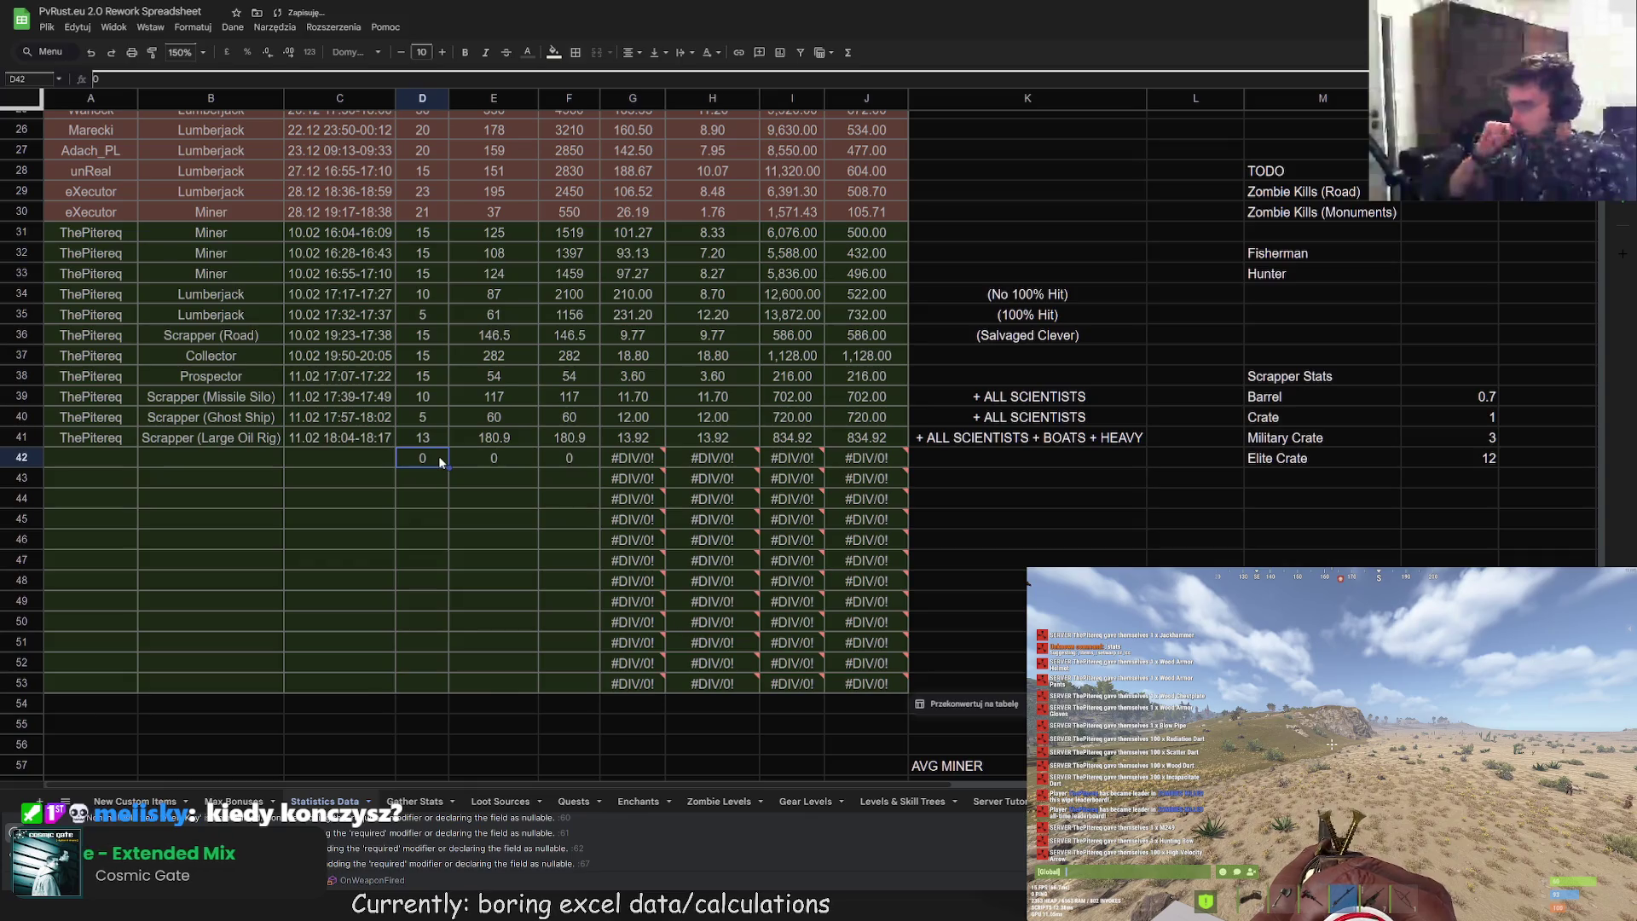
text(1)
click(488, 492)
key(Up)
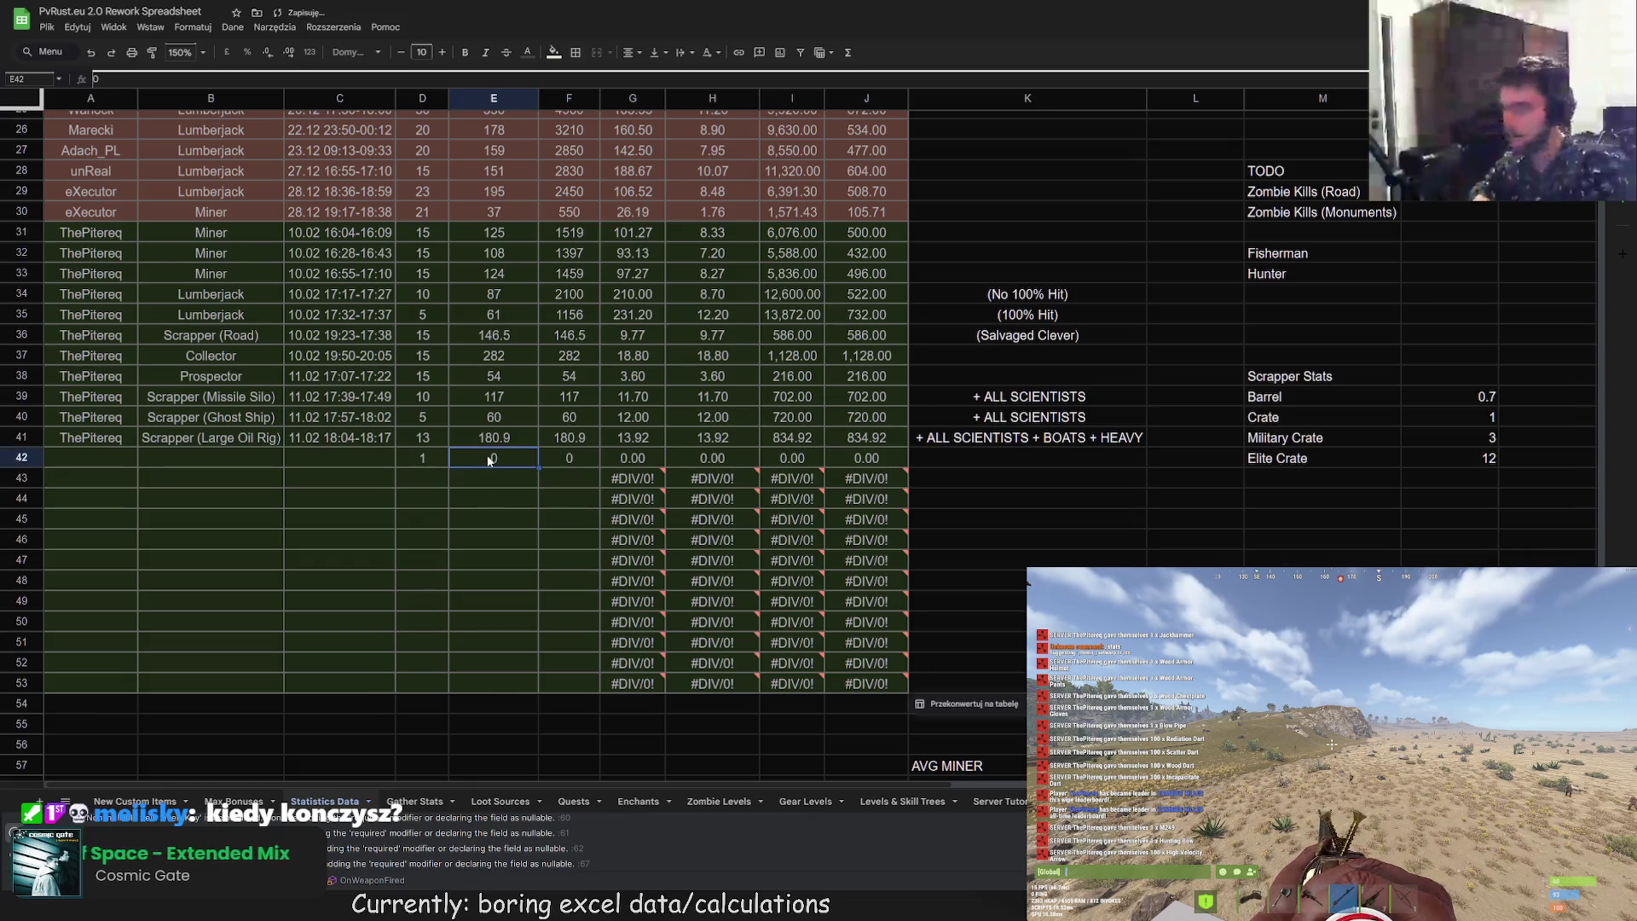
key(Left)
key(Right)
key(Delete)
key(Right)
key(Delete)
key(Left)
key(Left)
Step: Change D42 to -1 and fill it down through D53
drag(446, 467, 447, 683)
click(469, 716)
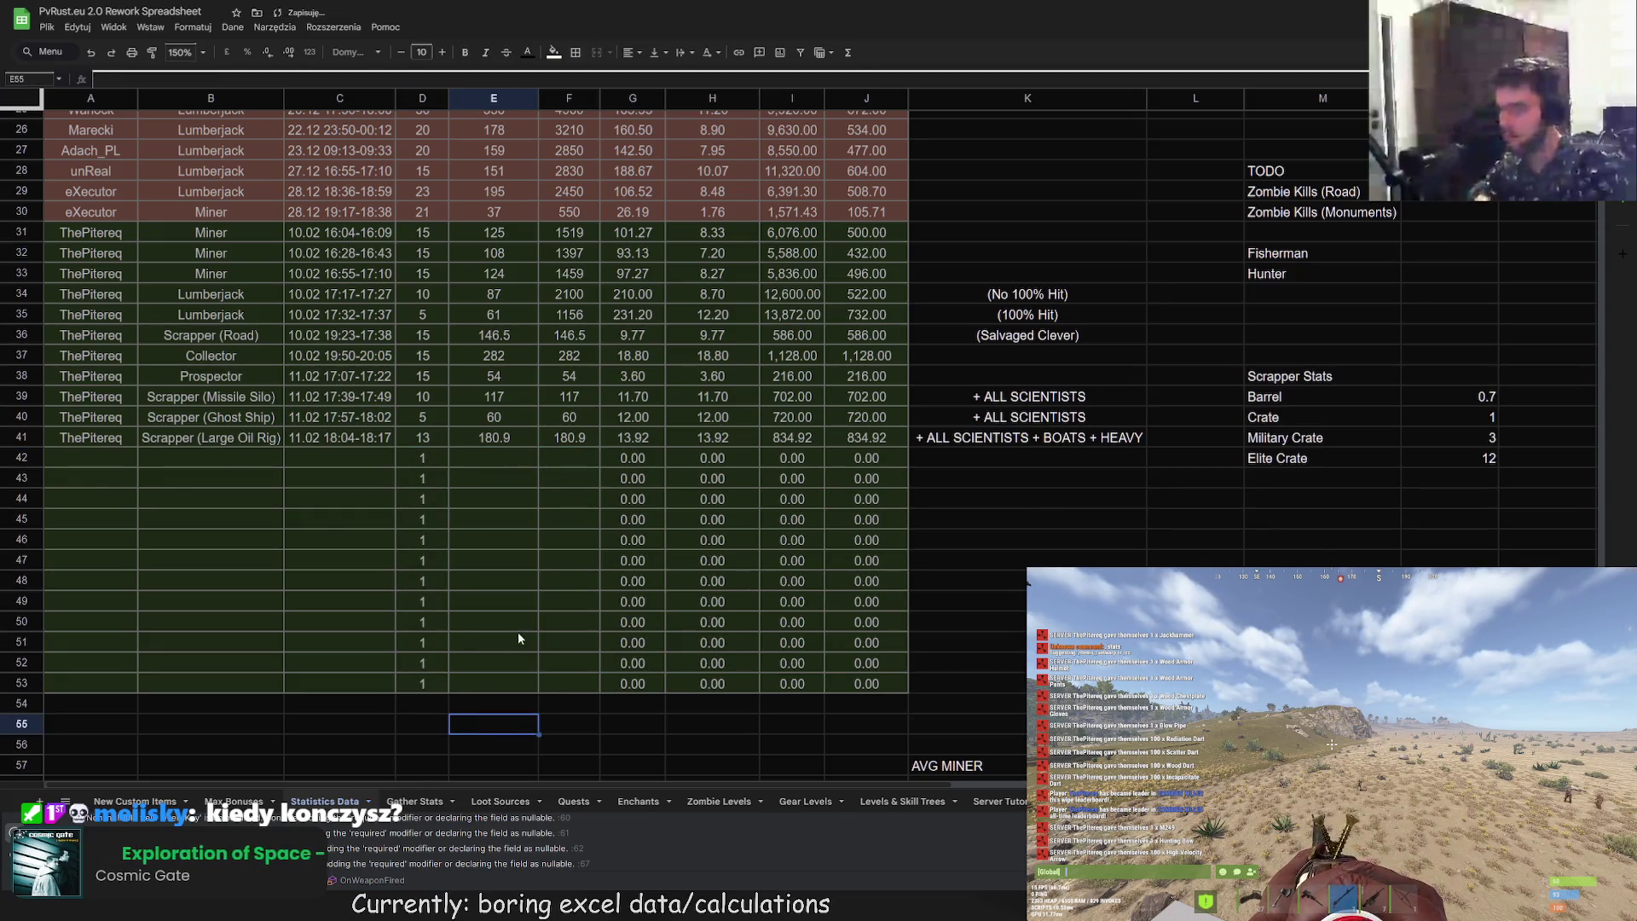
scroll(519, 632, up, 2)
click(425, 556)
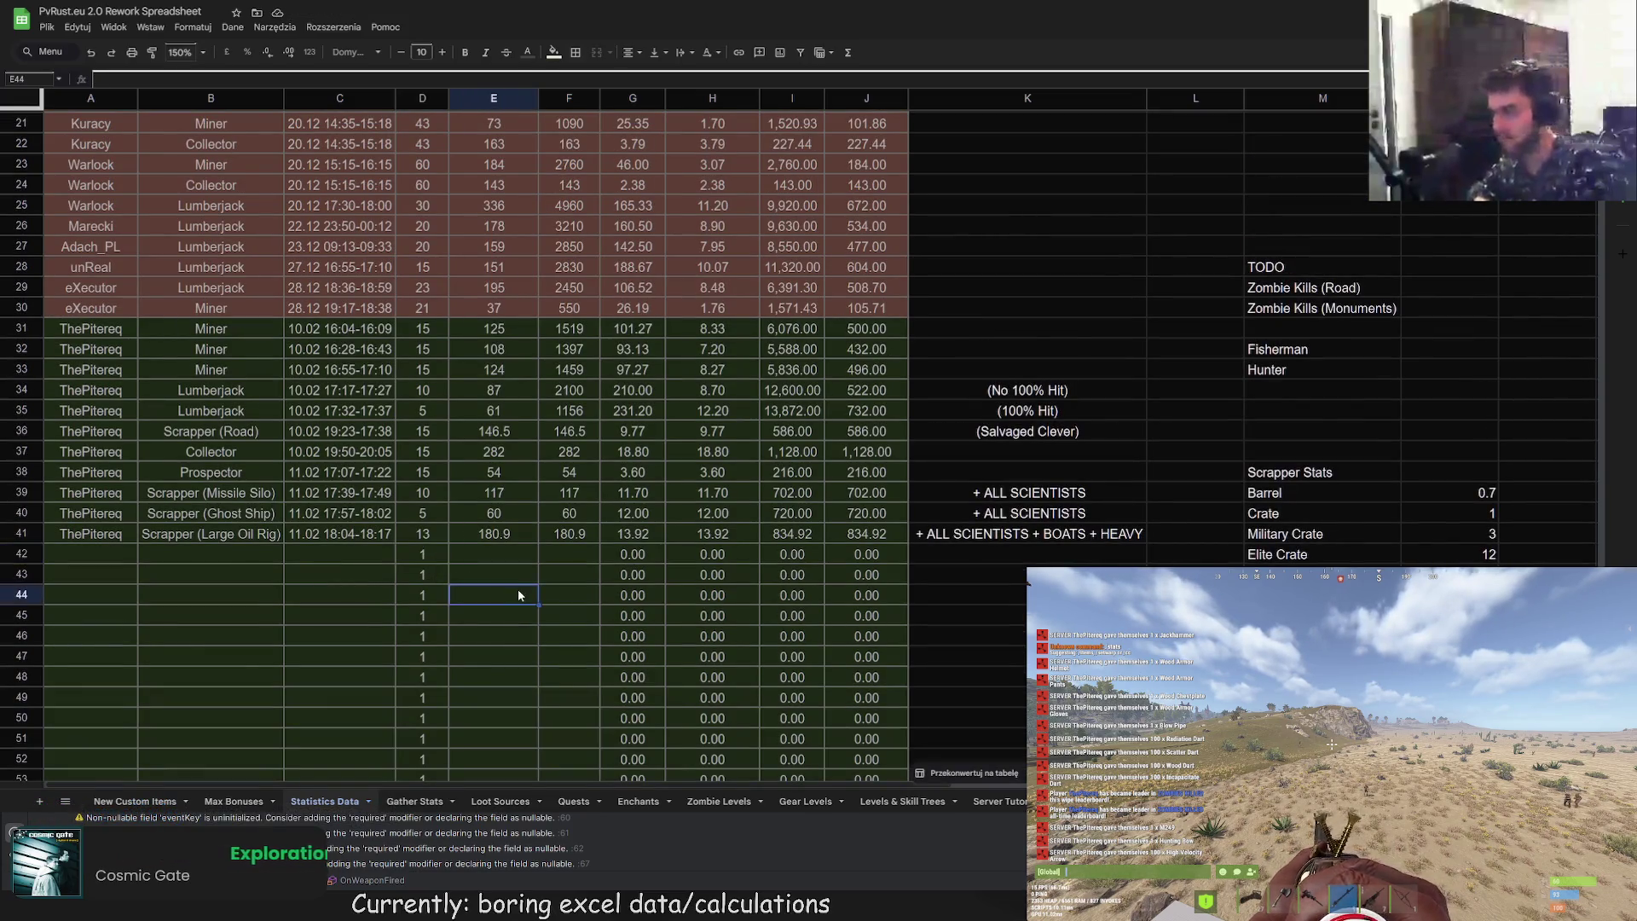
scroll(518, 589, down, 2)
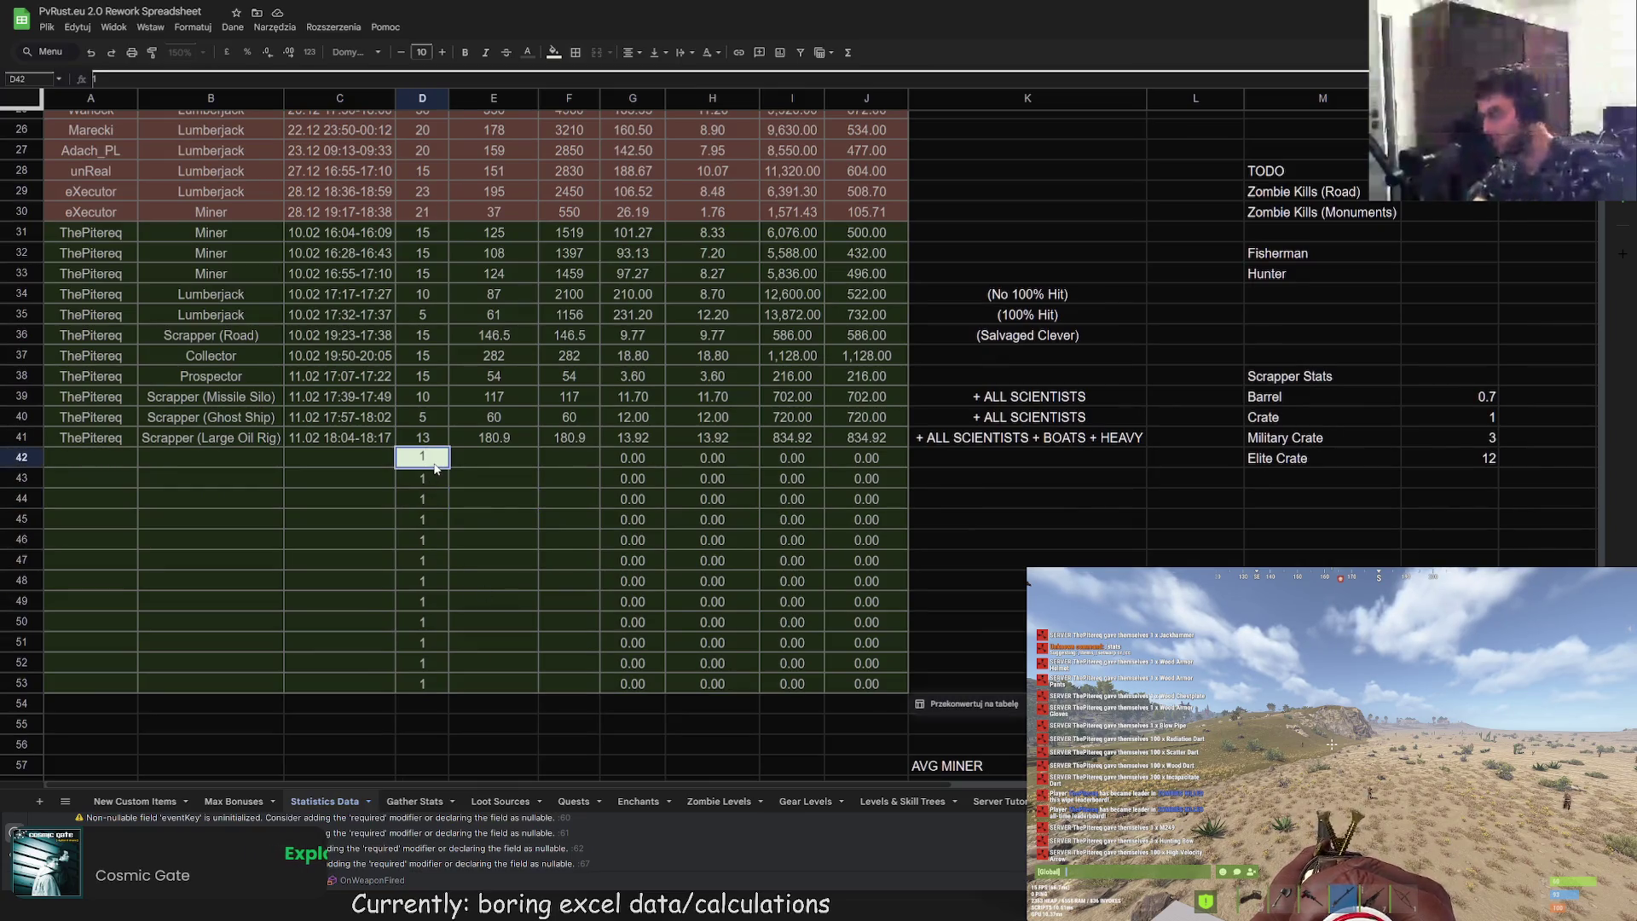
key(Return)
click(434, 462)
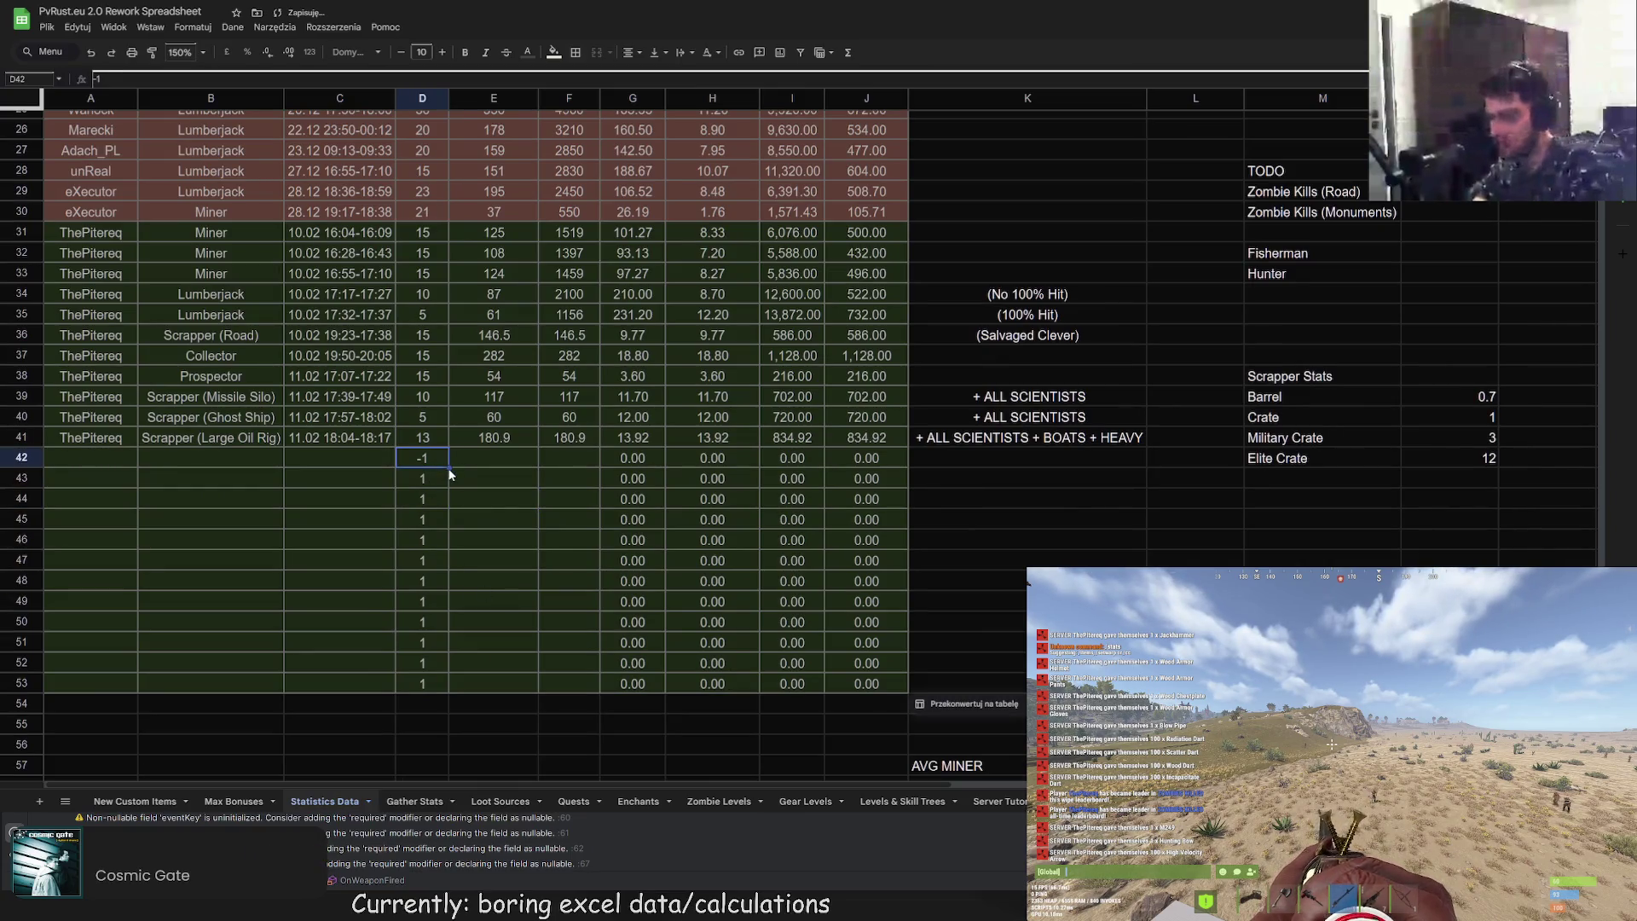
drag(442, 690, 442, 693)
click(471, 723)
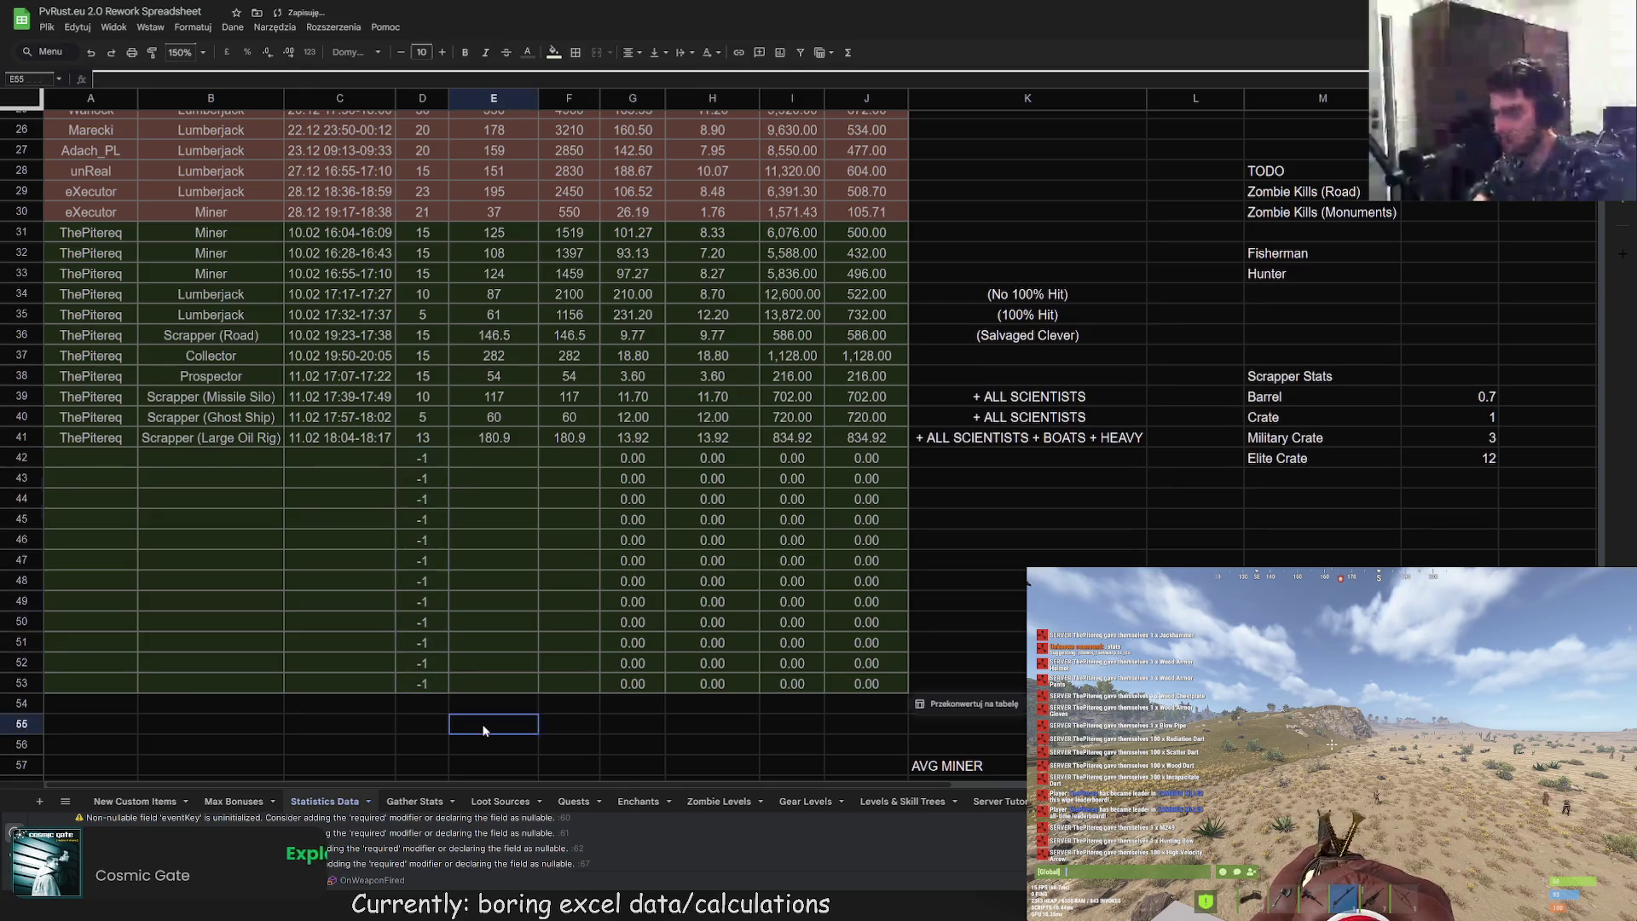
scroll(453, 682, down, 3)
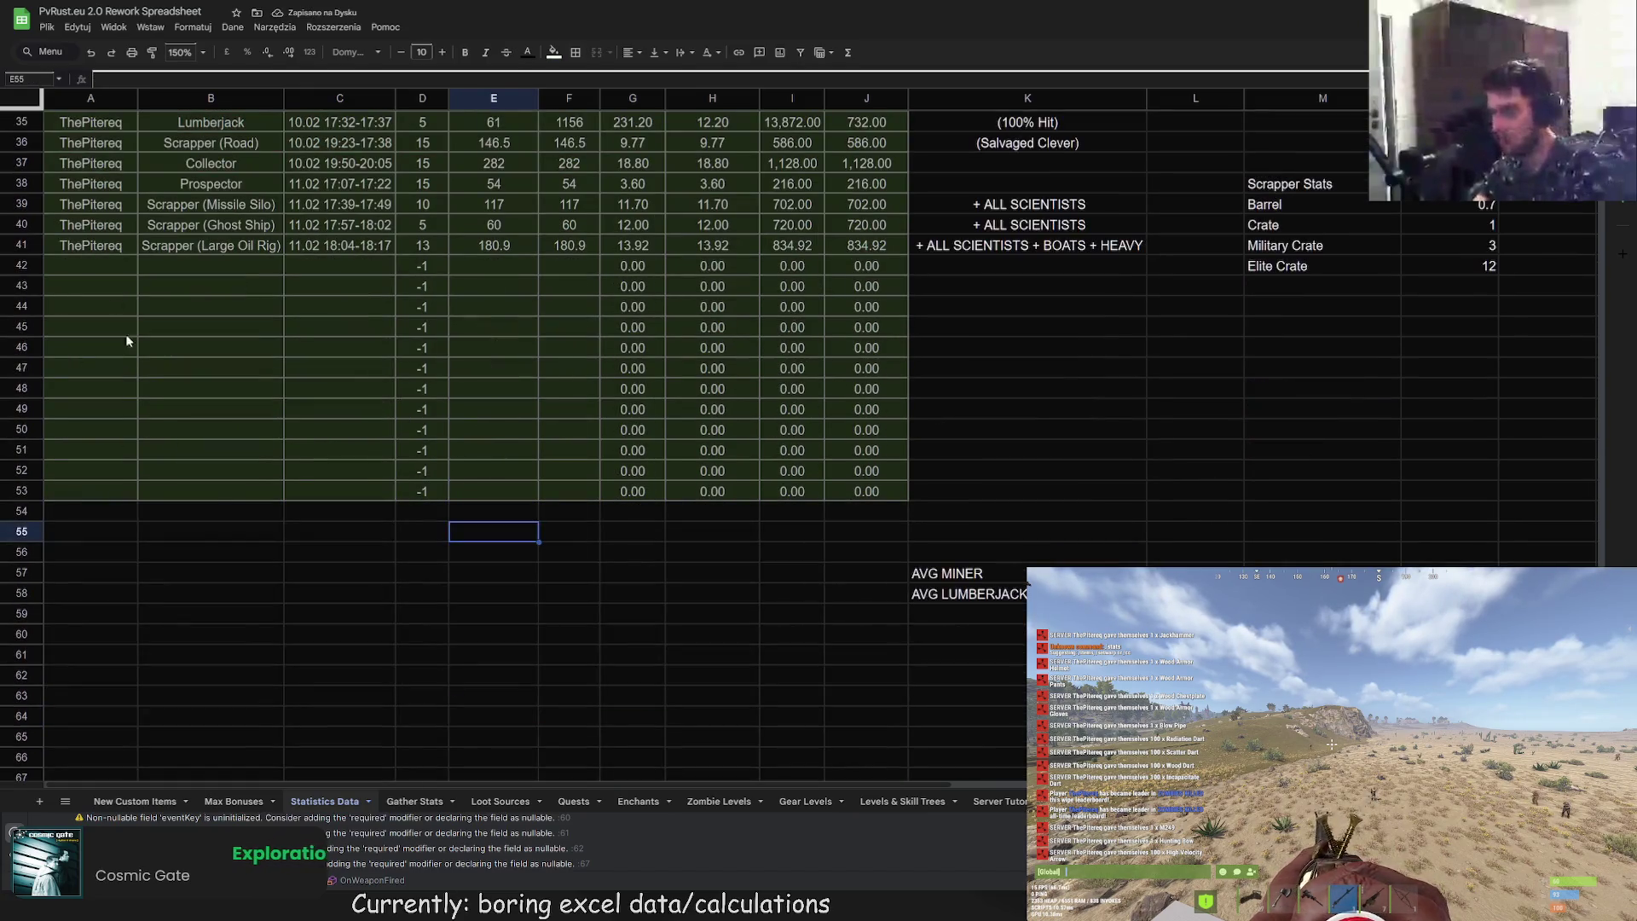
click(416, 800)
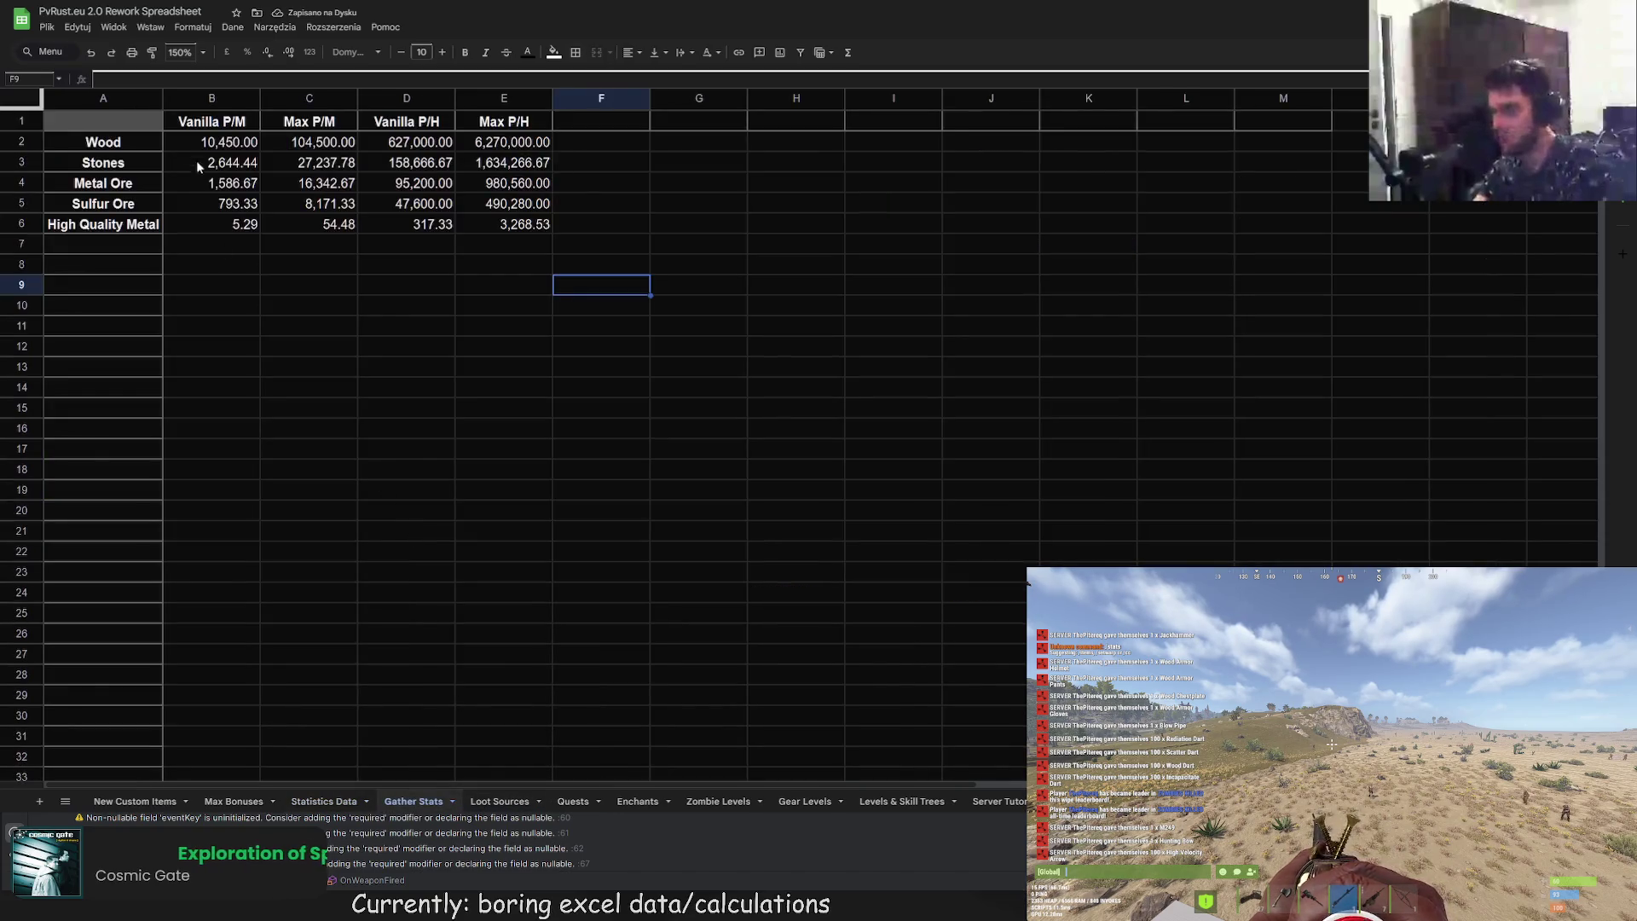
Step: Browse the Loot Sources, Quests, Enchants, Zombie Levels and Gear Levels tabs, ending on Max Bonuses
click(499, 801)
click(572, 801)
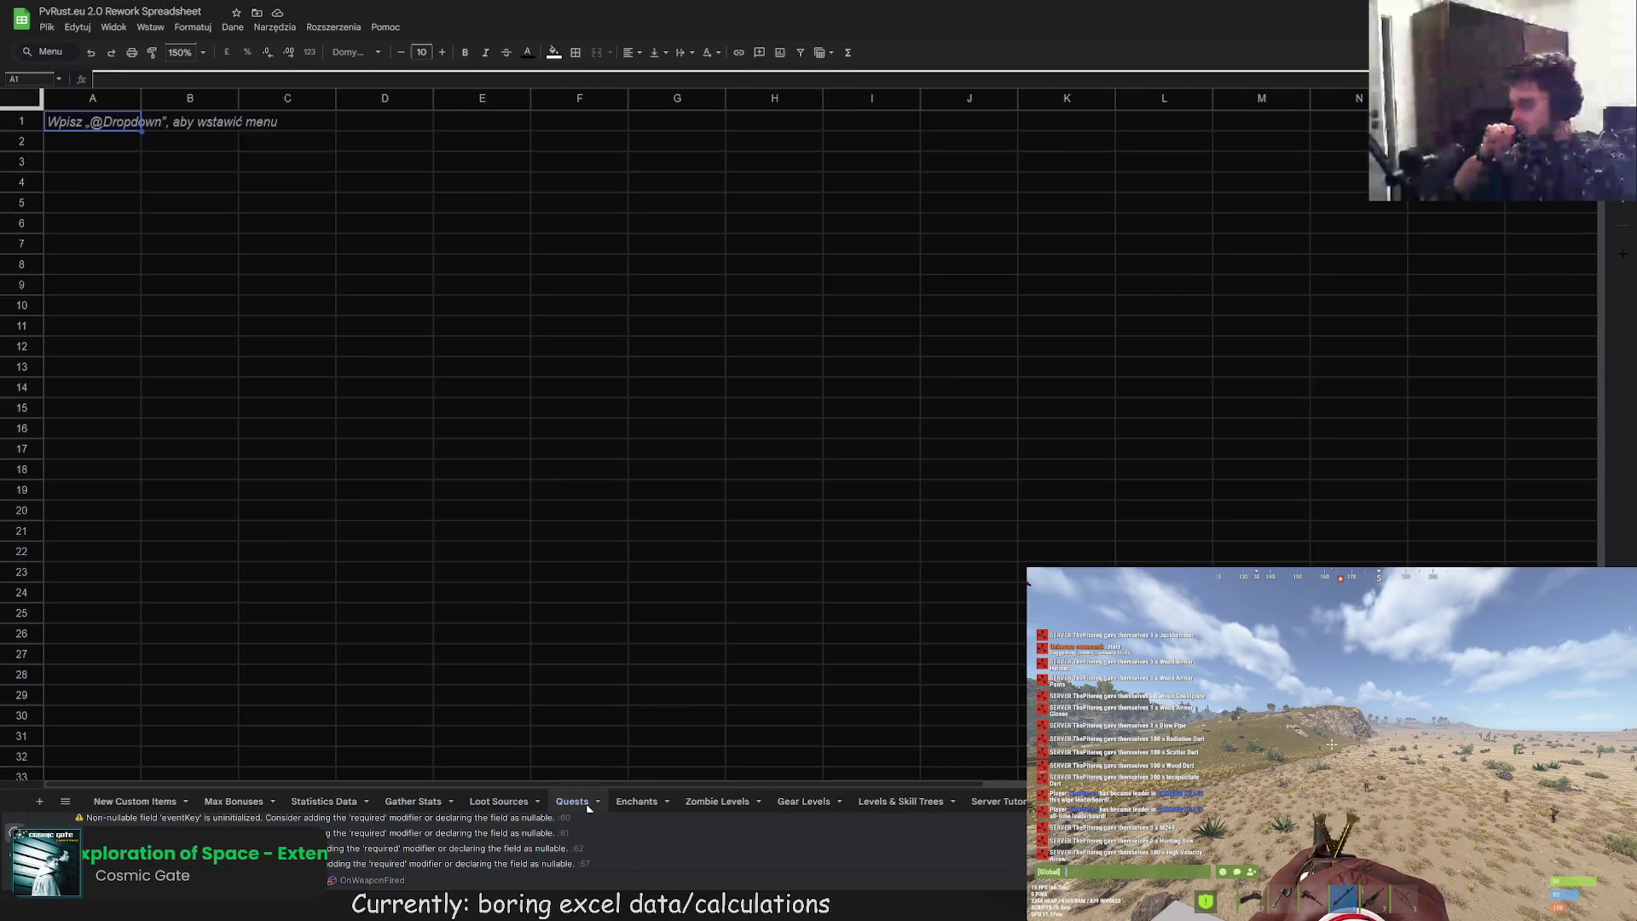
click(638, 801)
click(693, 803)
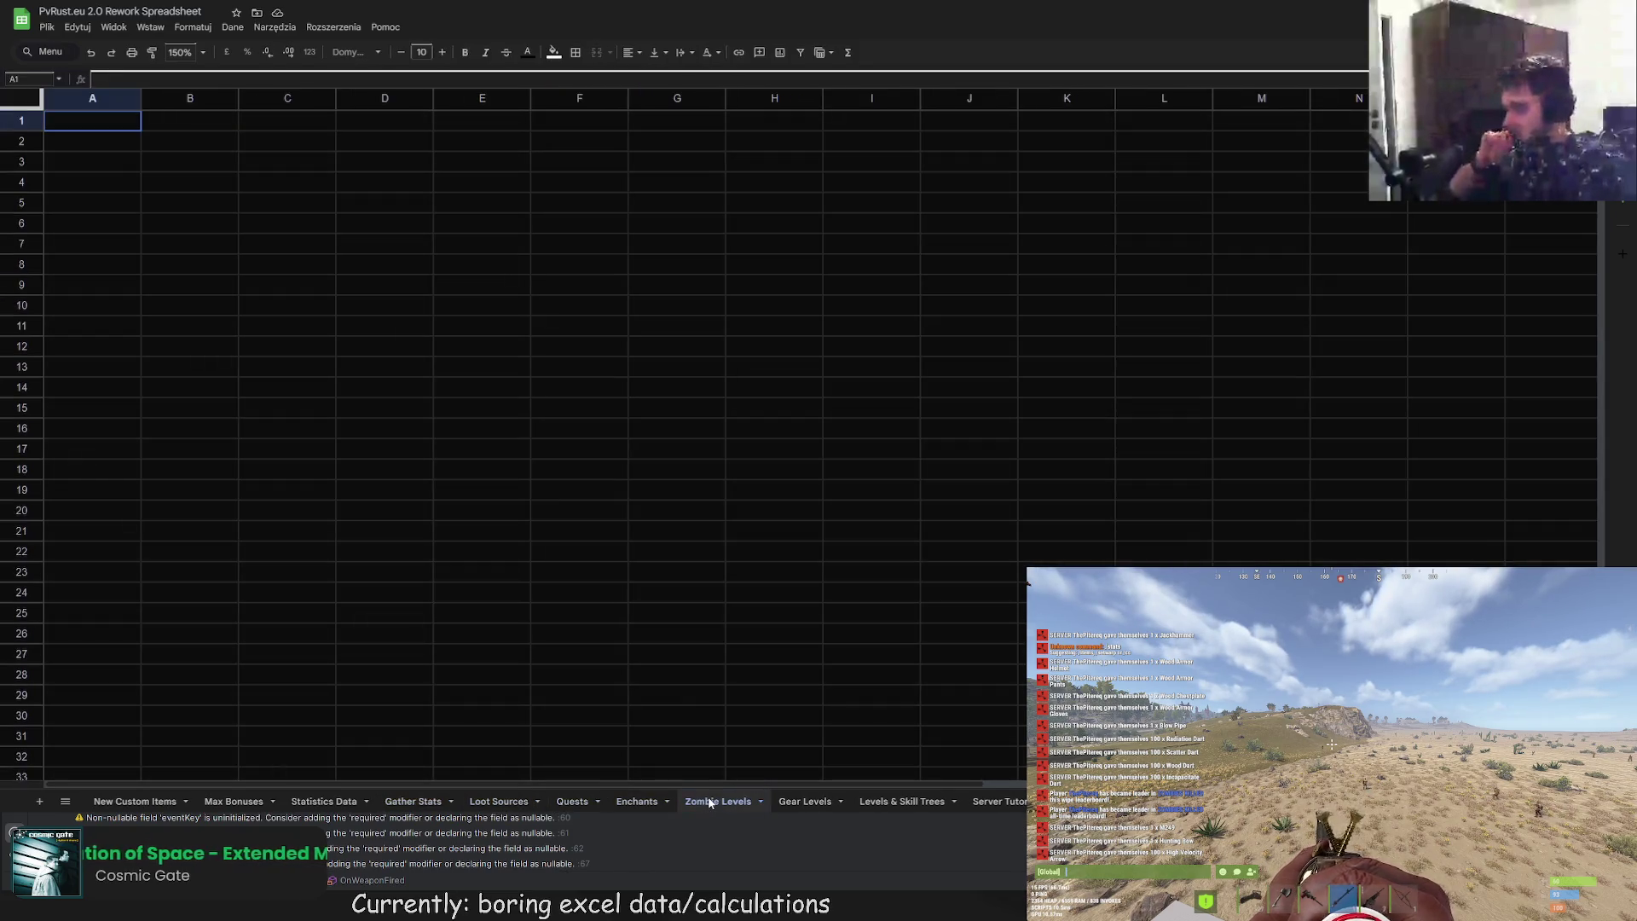
click(804, 801)
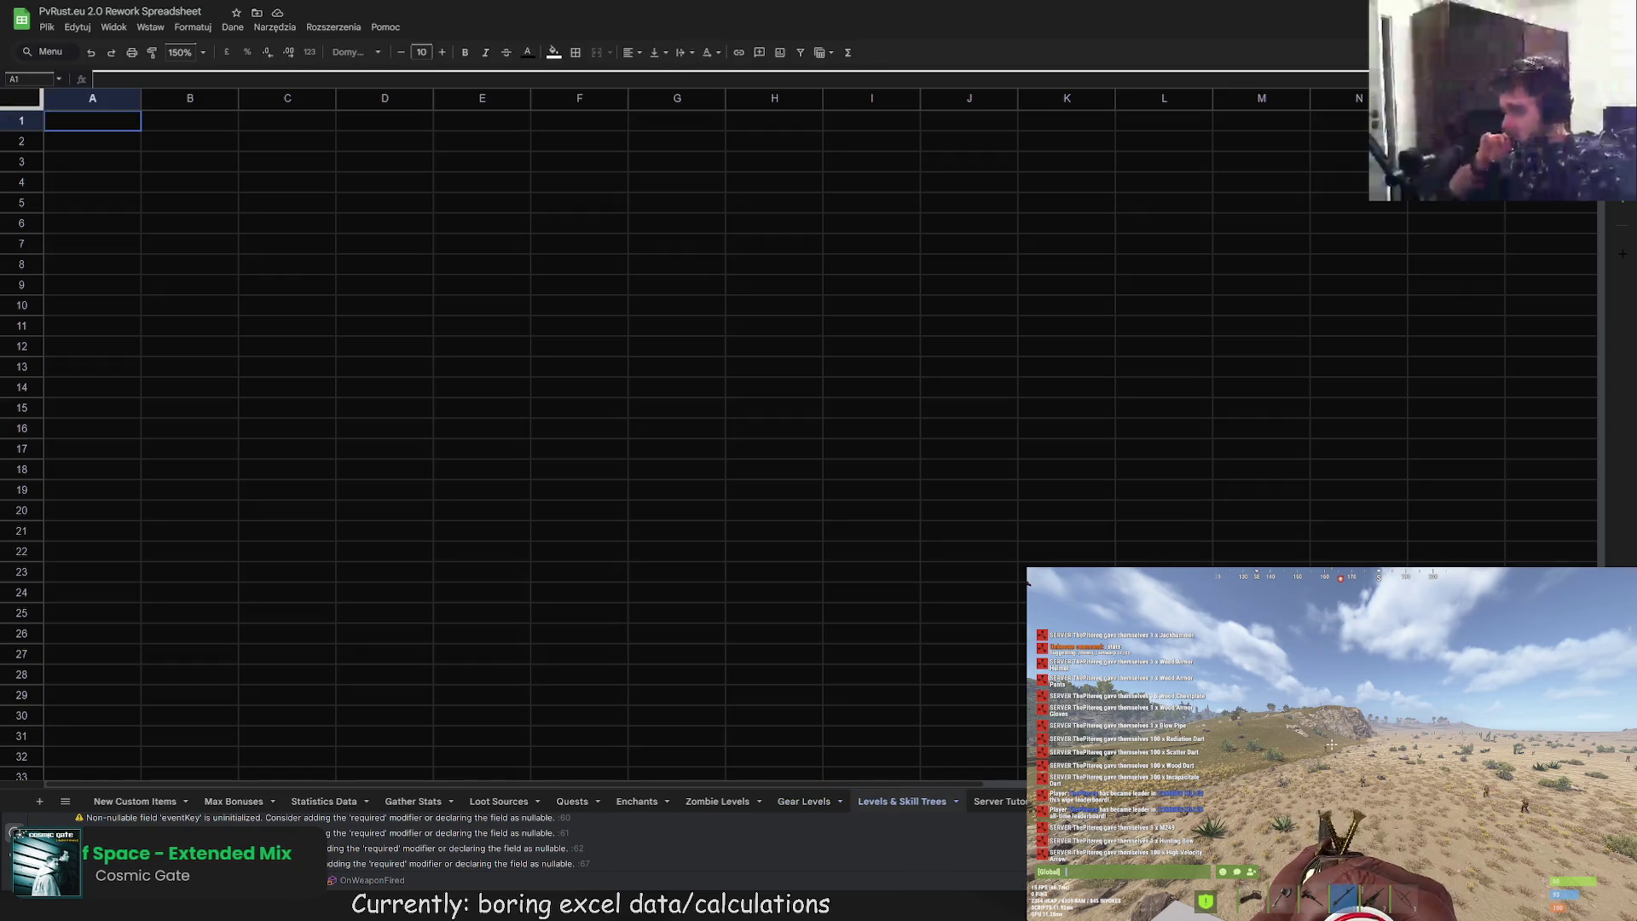
click(233, 802)
click(332, 802)
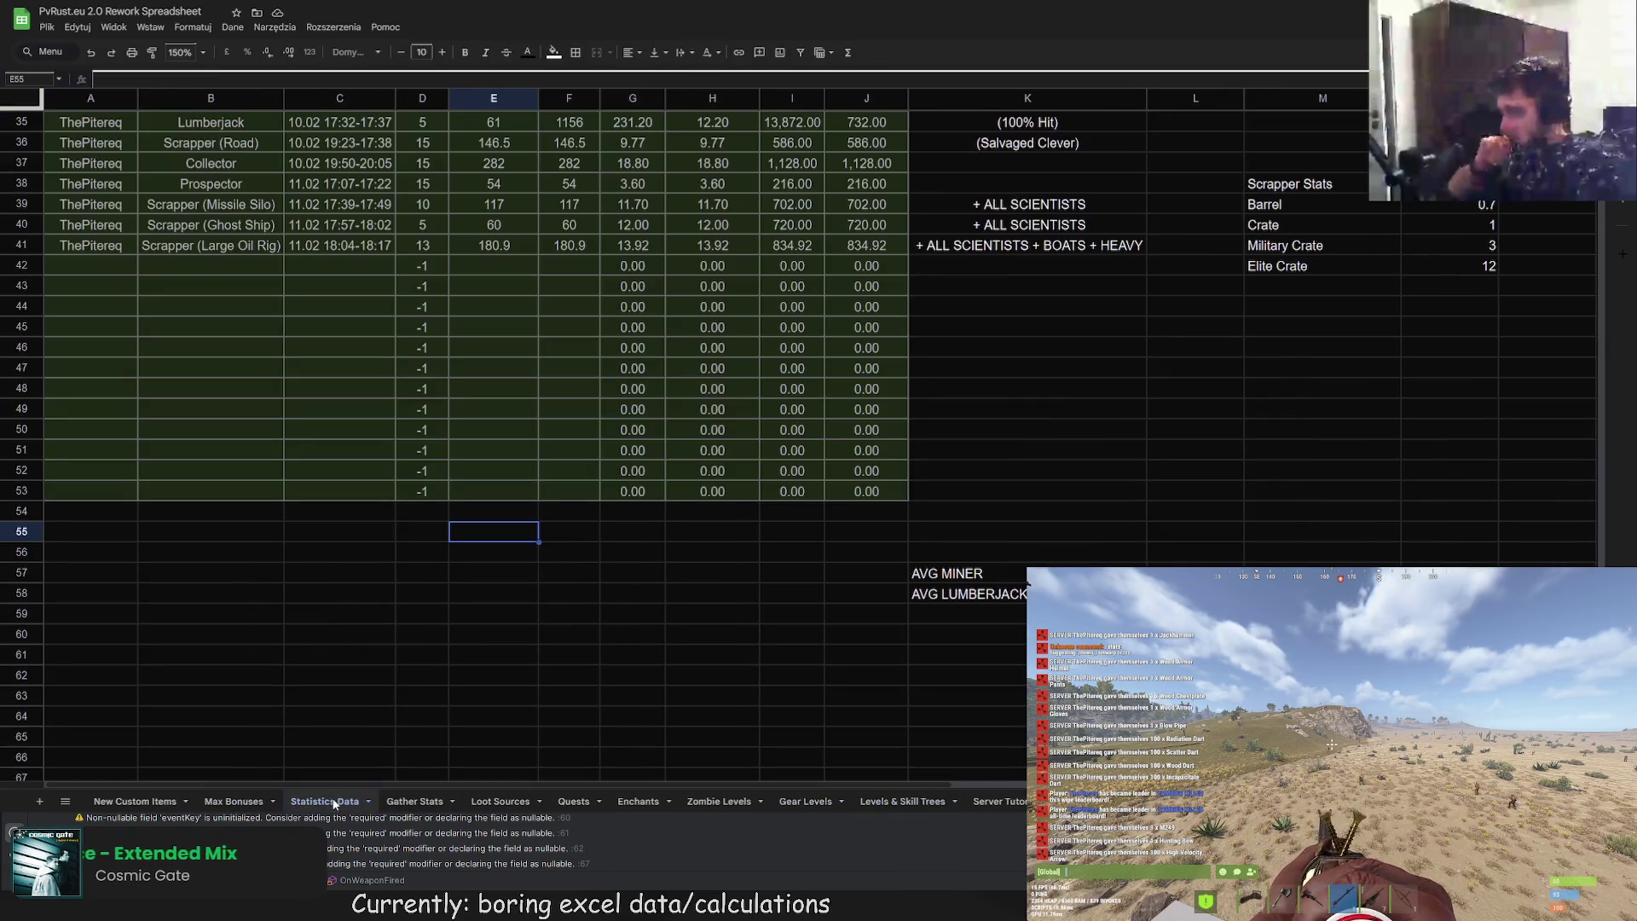
click(234, 802)
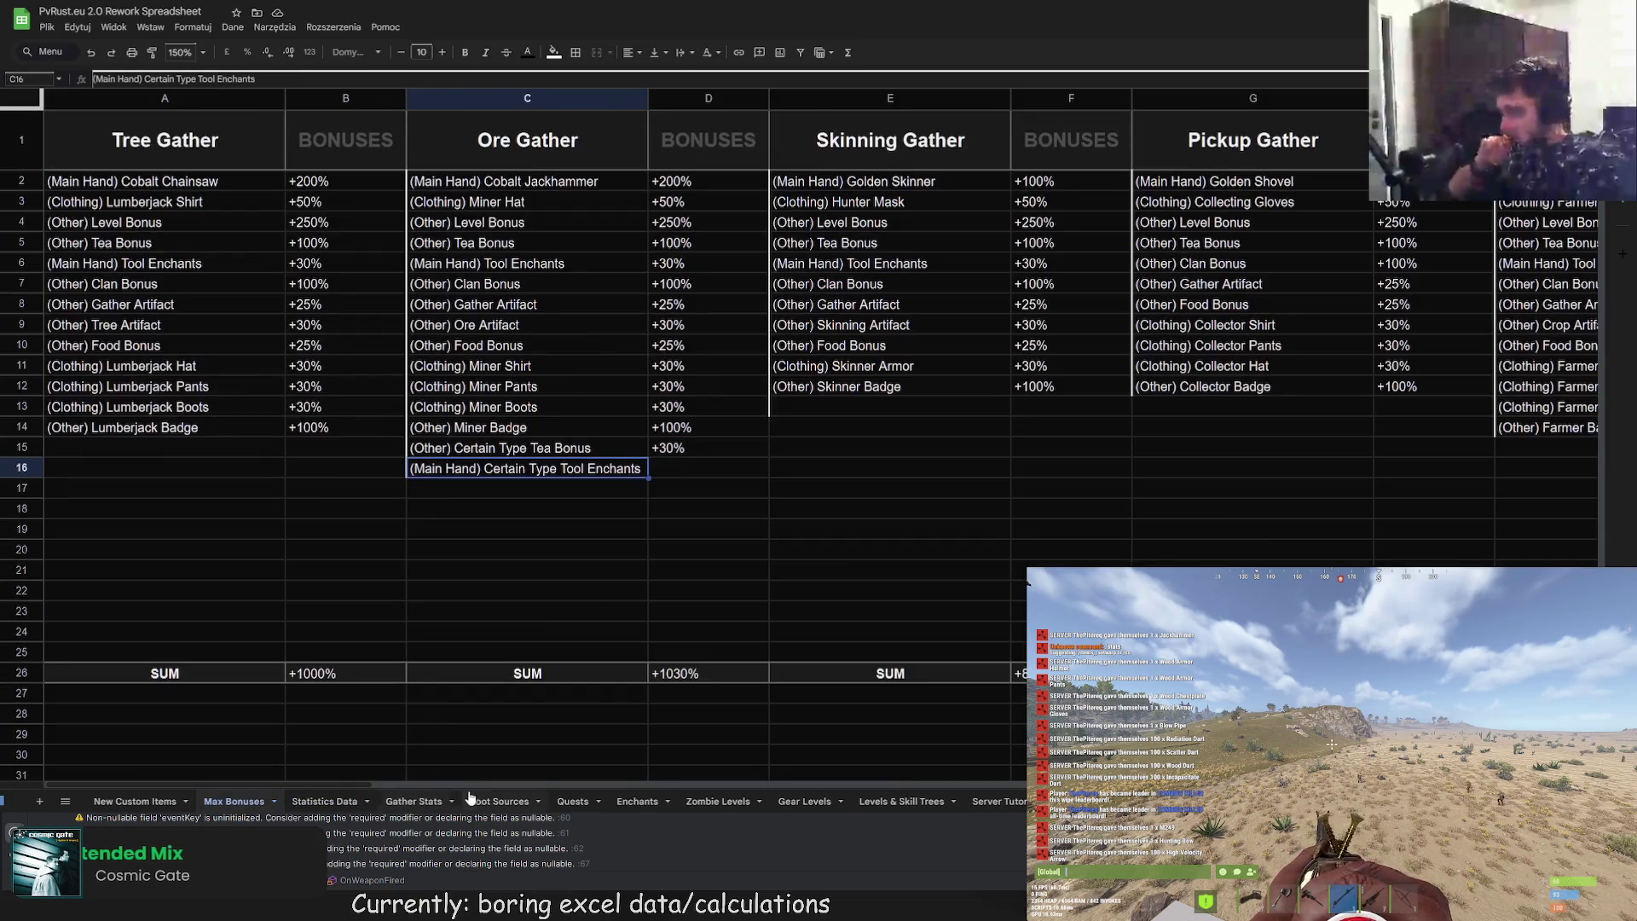
Step: Select the Tree Gather bonuses B2:B25 and view the border options
click(368, 538)
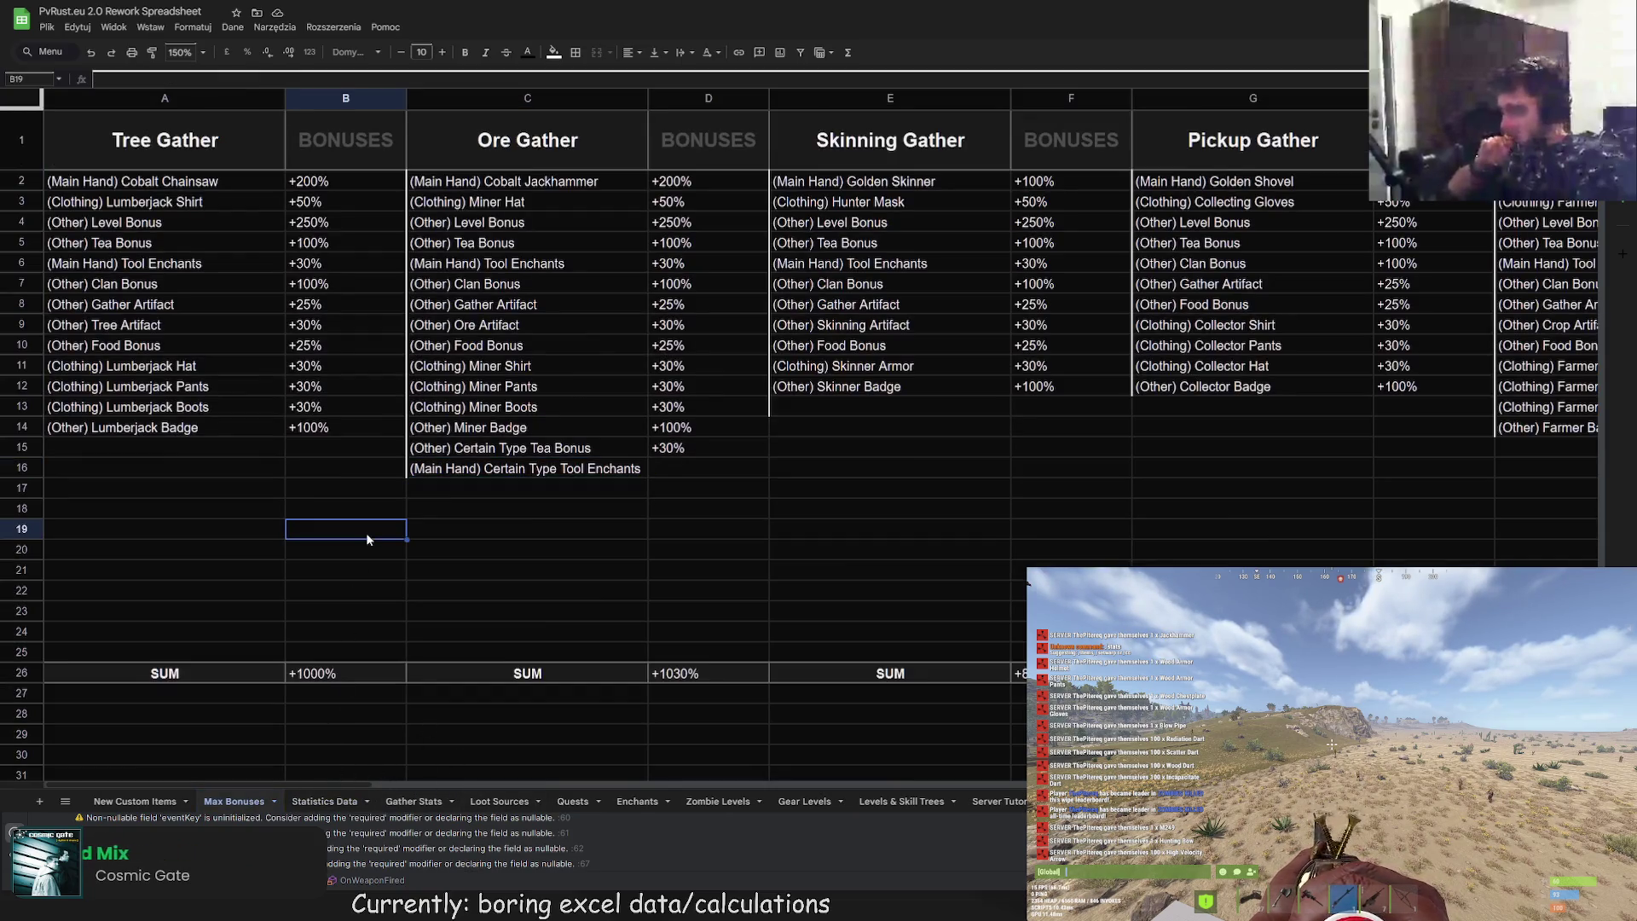
key(Down)
key(Right)
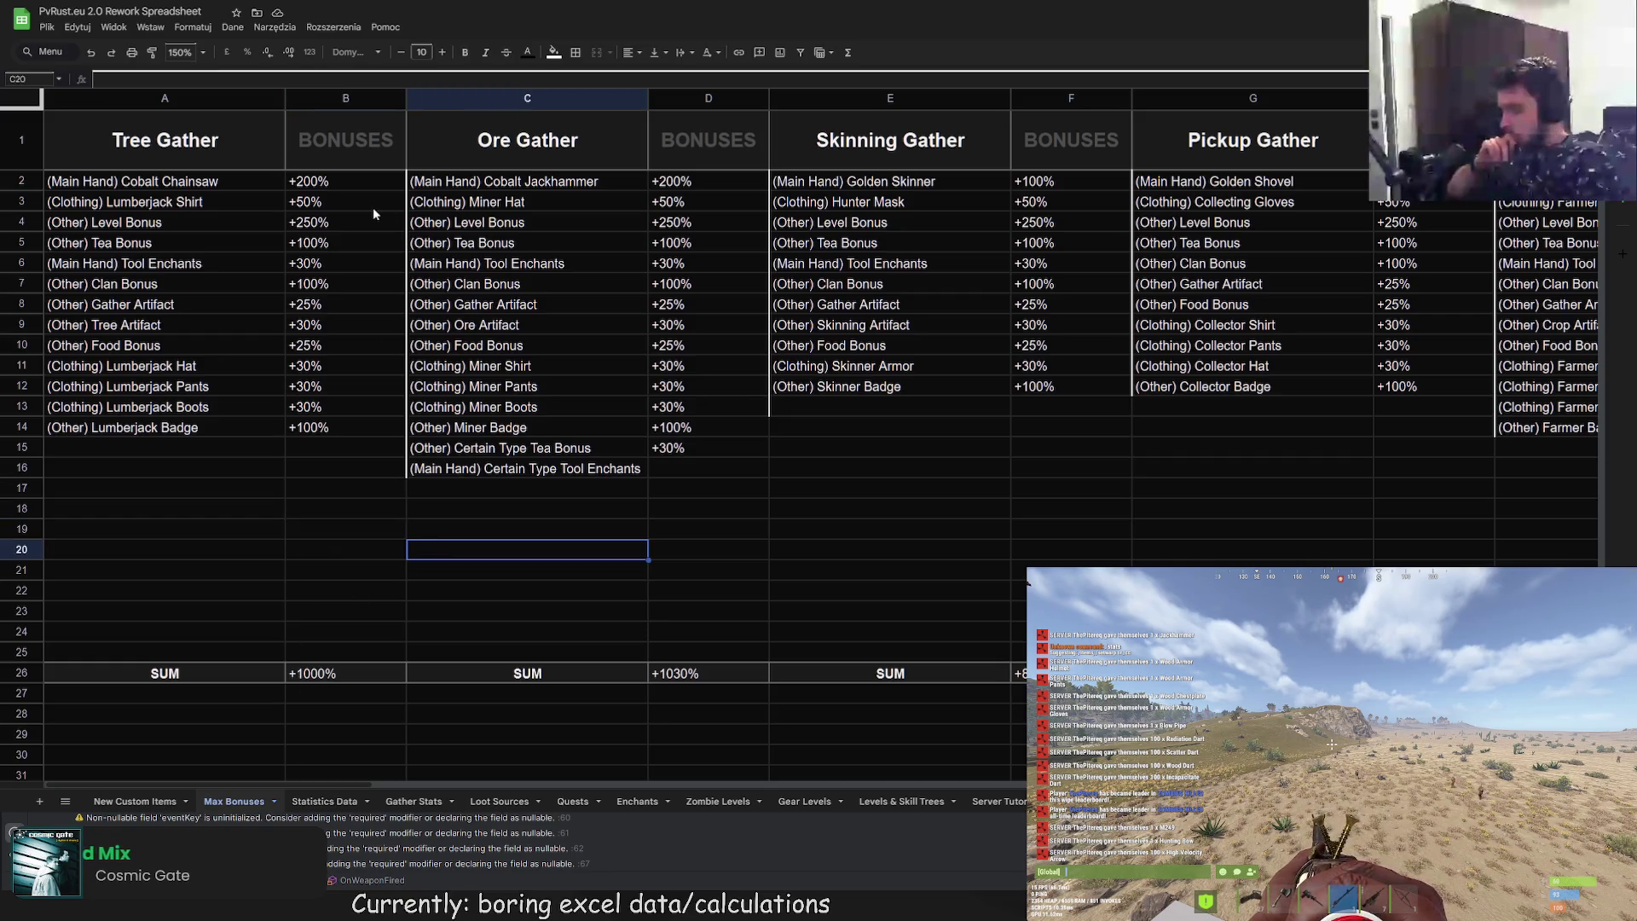
drag(309, 182, 366, 644)
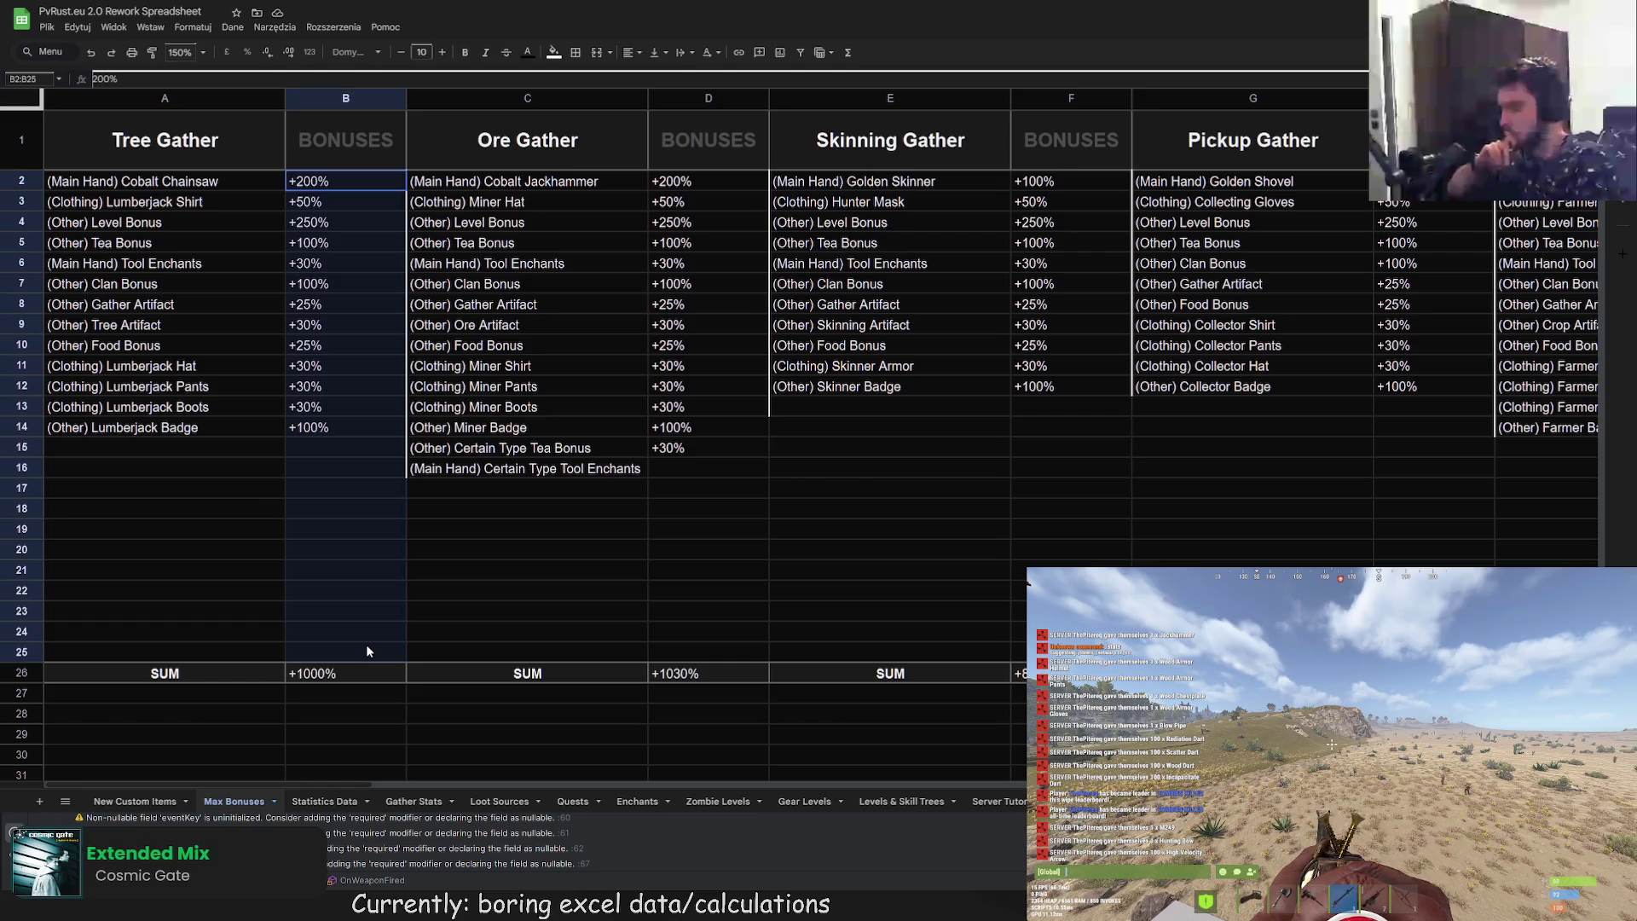
click(579, 55)
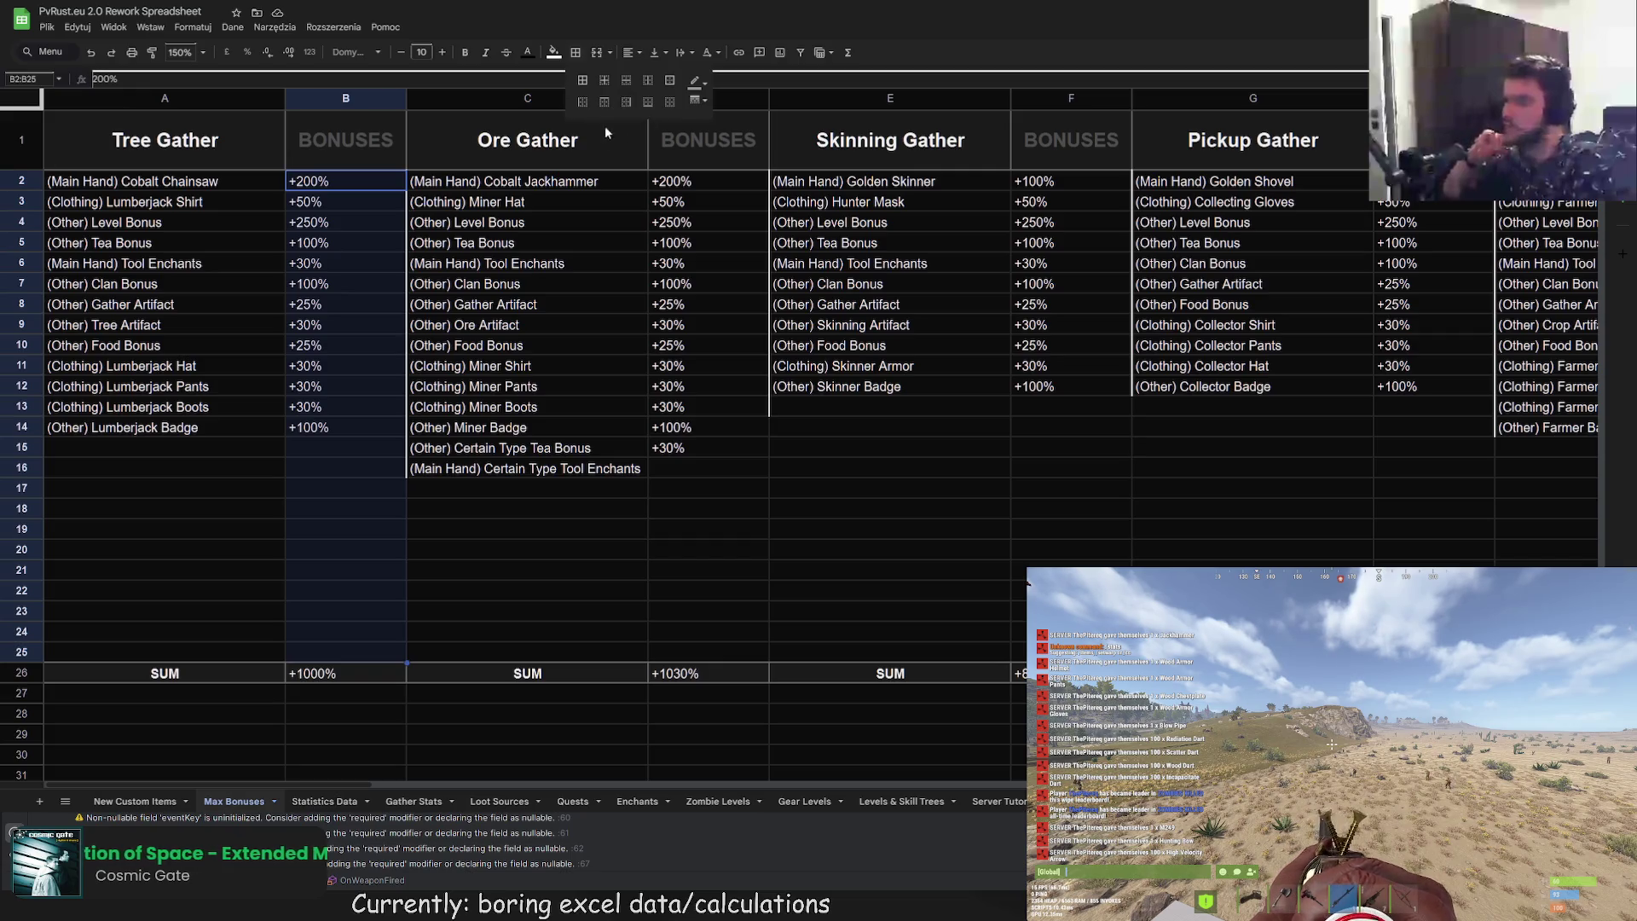
click(612, 358)
Step: Add right borders to the Ore Gather D2:D25 and Skinning Gather F2:F25 bonus cells
drag(678, 182, 700, 652)
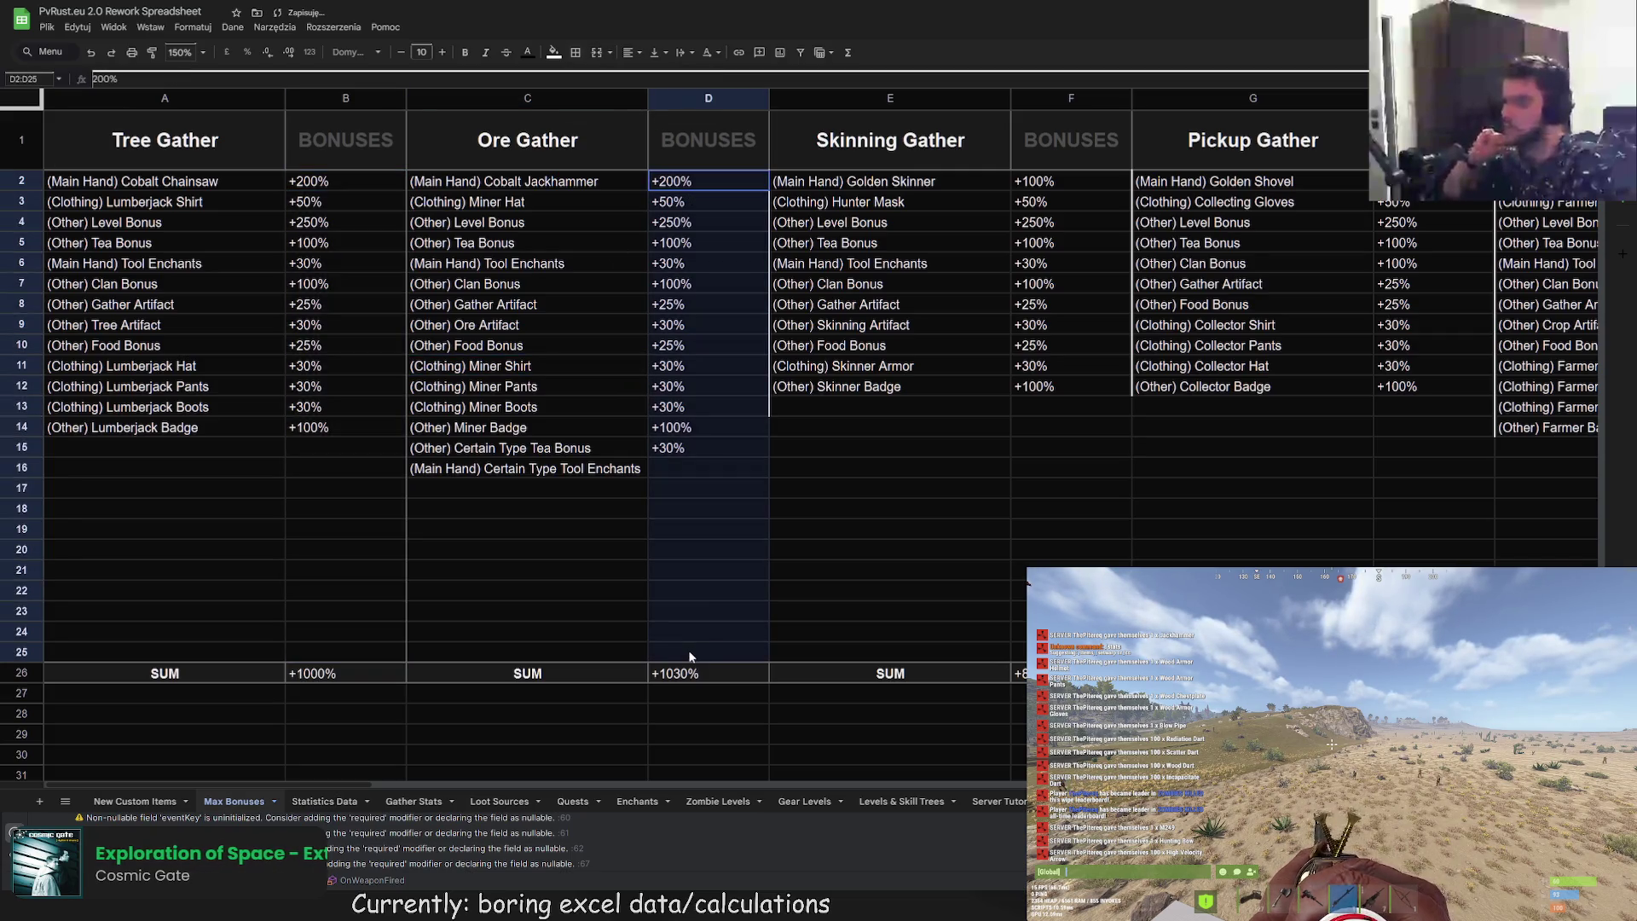
click(576, 53)
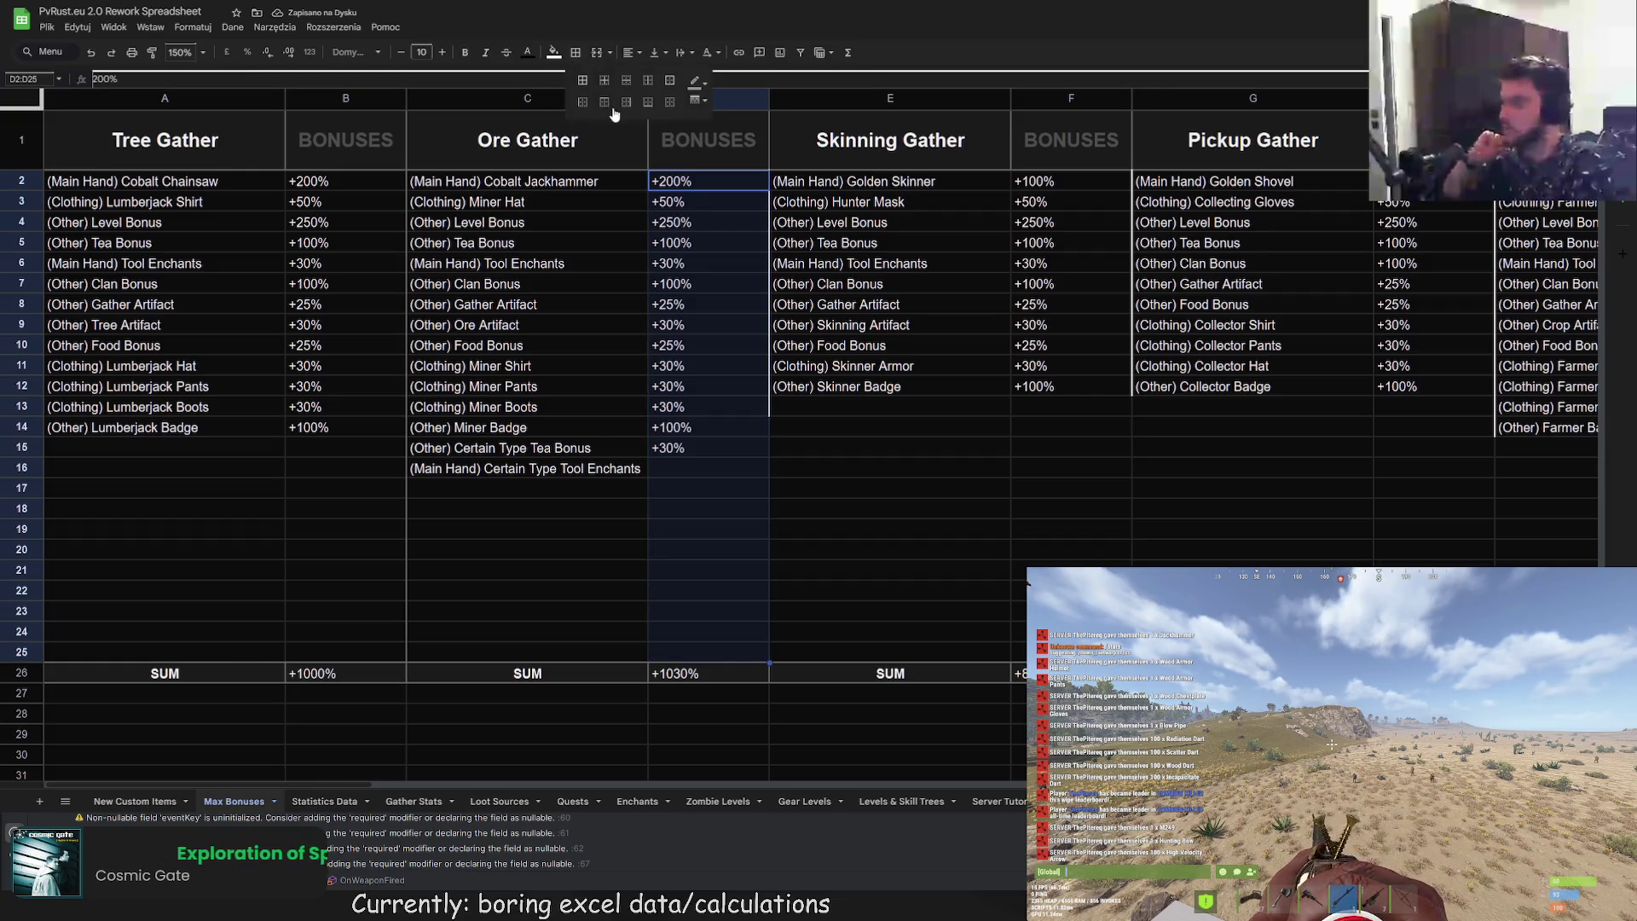
click(626, 102)
click(1042, 184)
drag(1045, 198, 1057, 652)
click(576, 53)
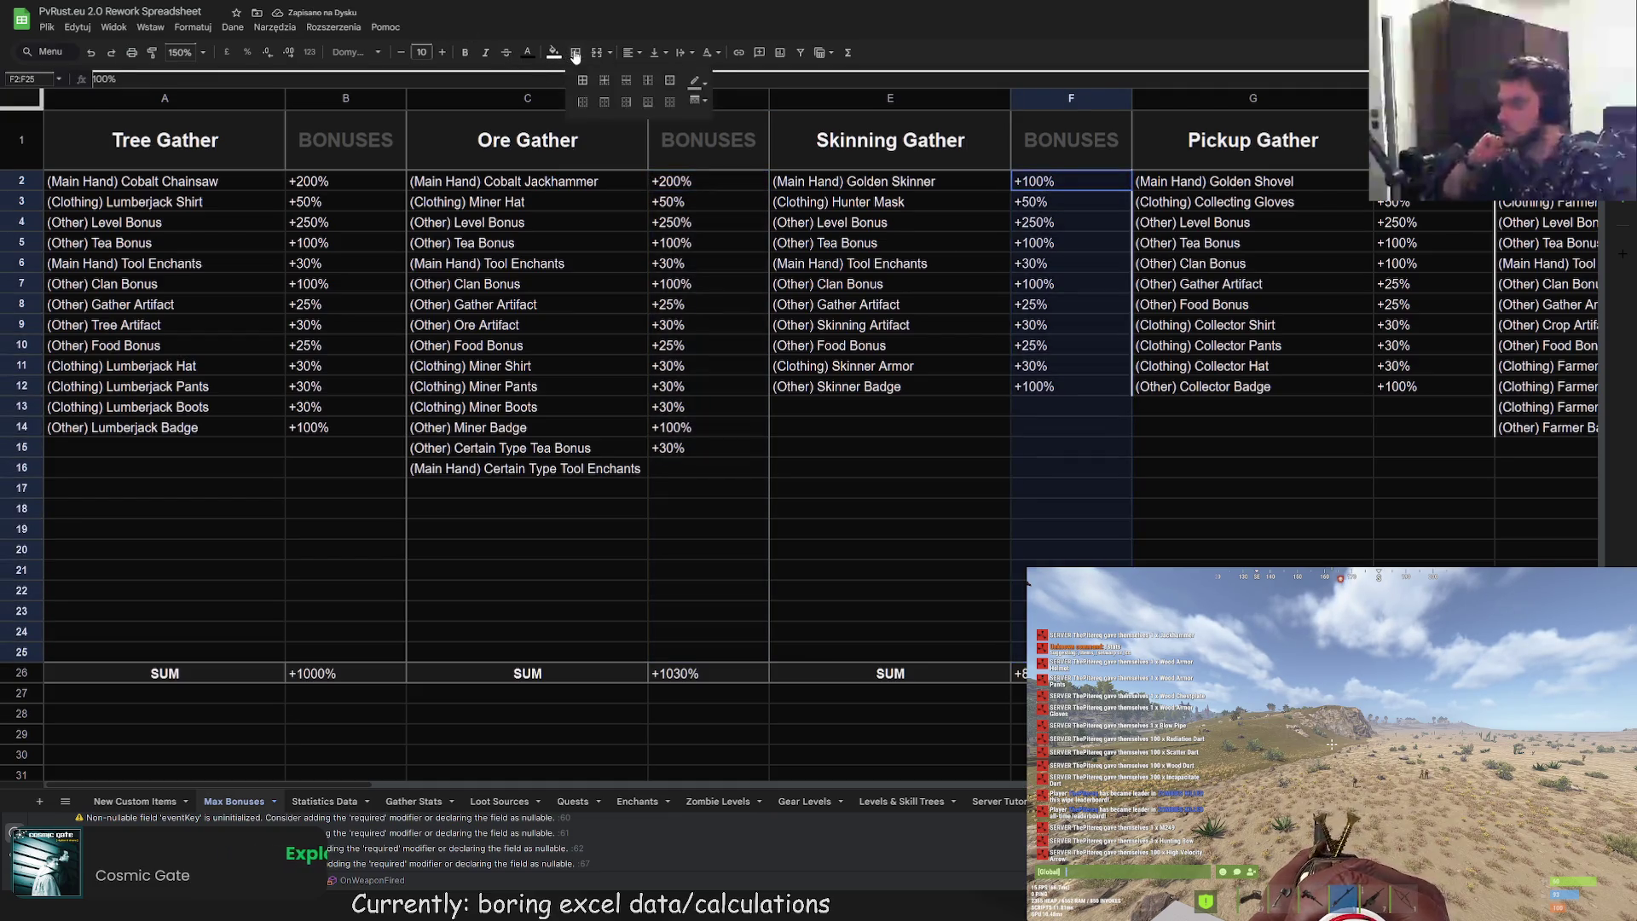
click(626, 101)
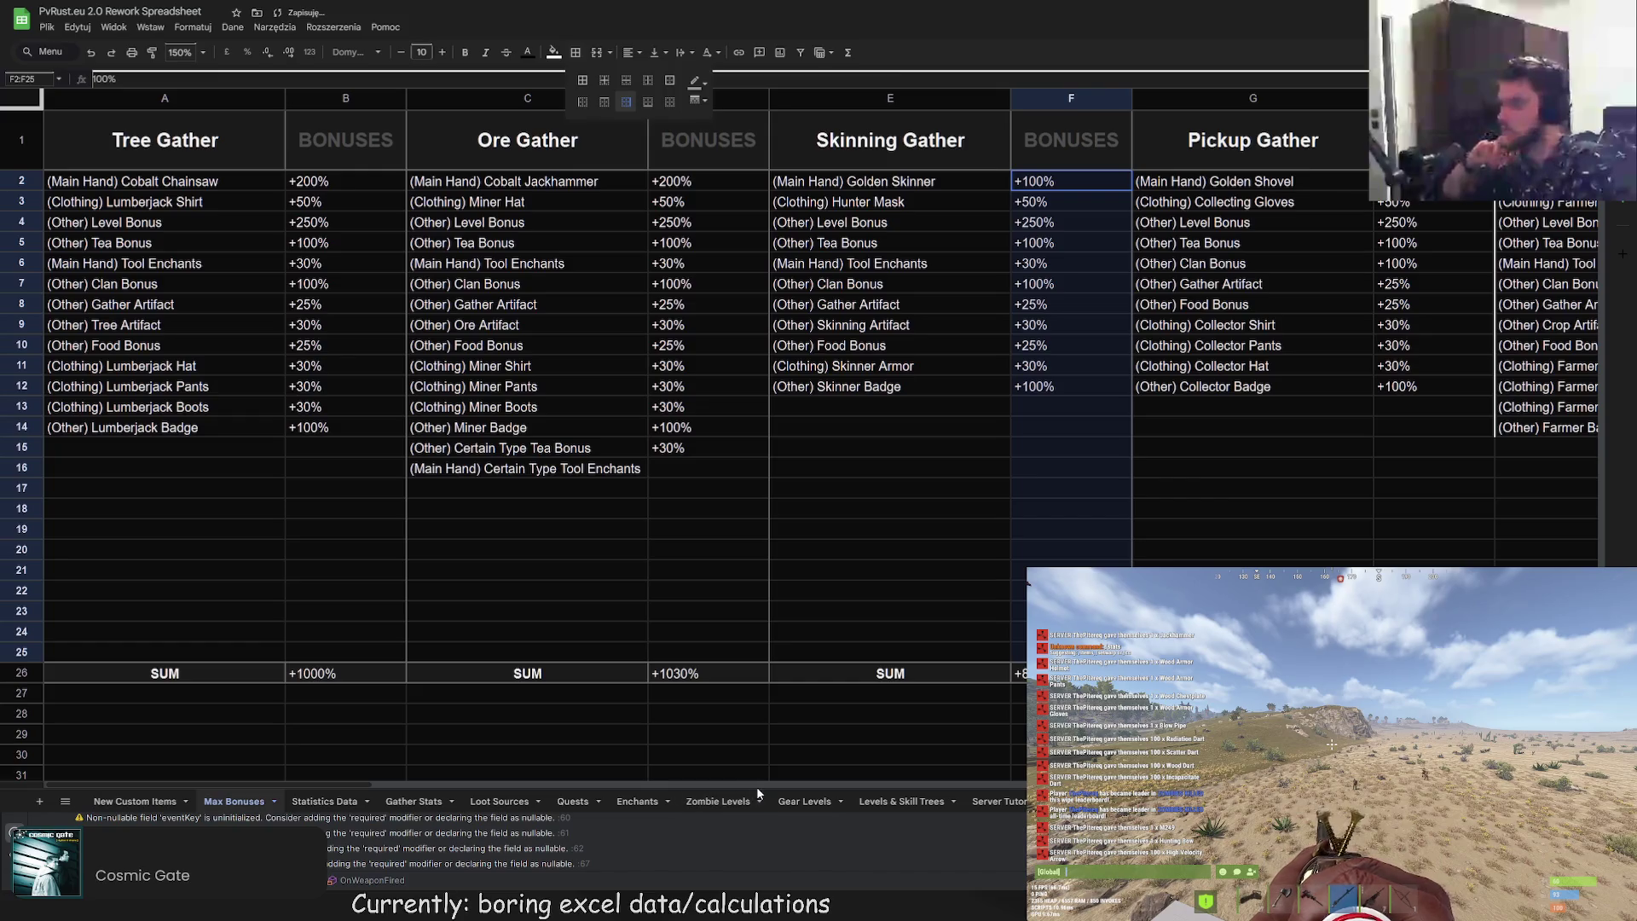
scroll(756, 786, right, 15)
scroll(762, 780, left, 5)
mouse_move(689, 789)
mouse_down()
mouse_move(387, 765)
mouse_move(288, 750)
mouse_move(249, 724)
mouse_up()
Step: Add right borders to H2:H25, J2:J25 and L2:L25 on the Max Bonuses sheet
mouse_move(789, 181)
mouse_down()
mouse_move(808, 314)
mouse_move(804, 652)
mouse_up()
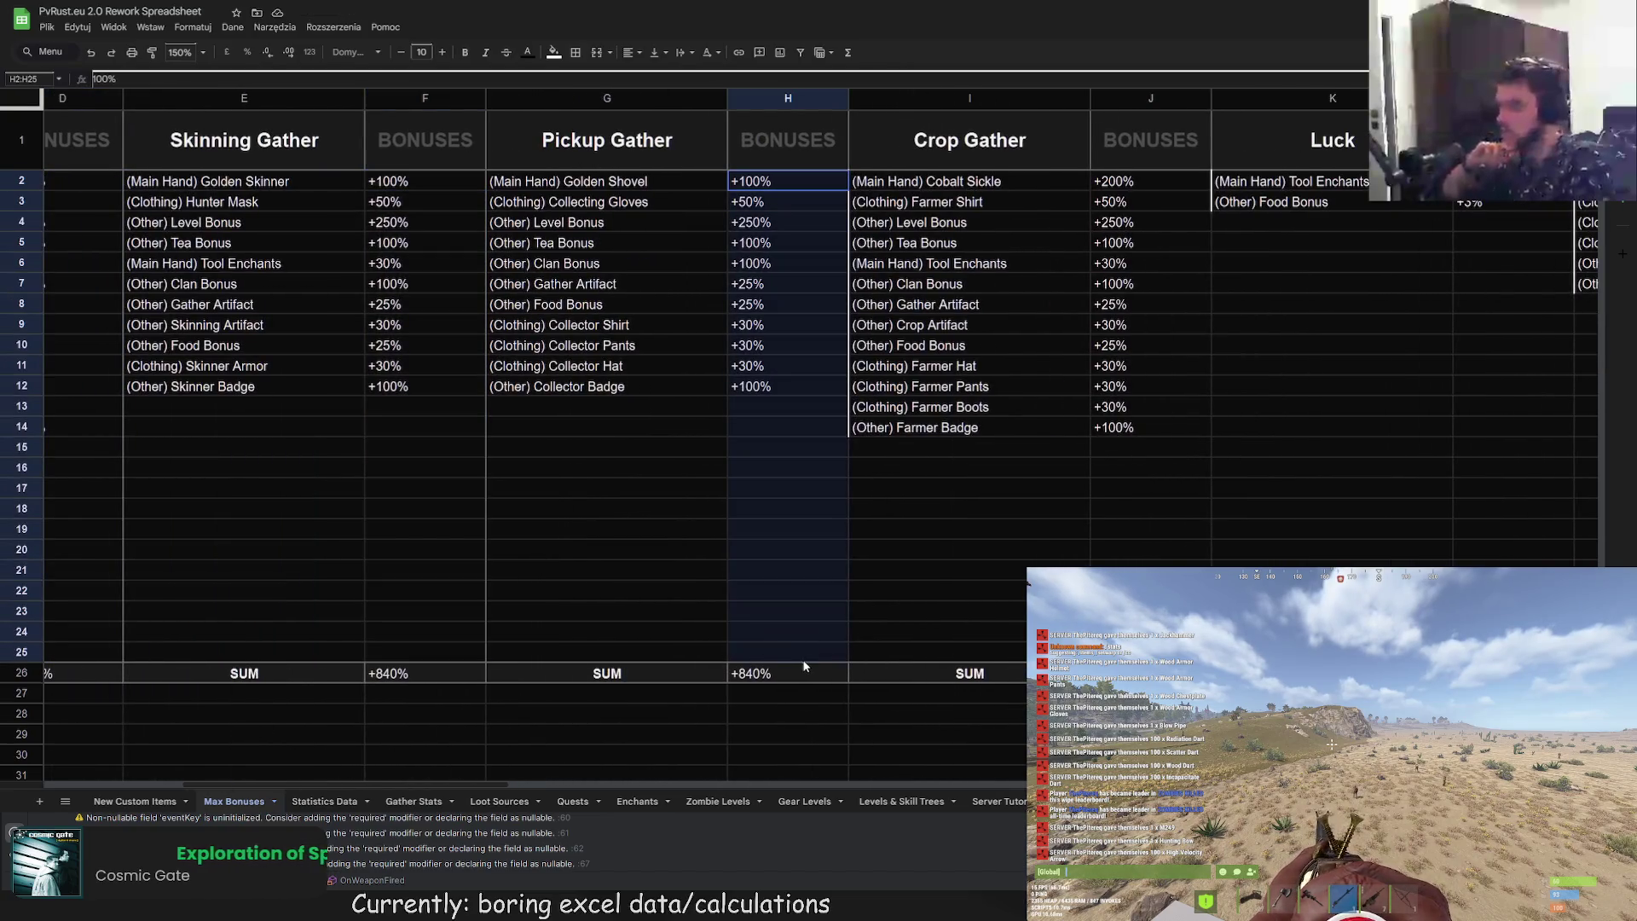
click(576, 52)
click(626, 101)
mouse_move(1150, 181)
mouse_down()
mouse_move(1174, 468)
mouse_move(1150, 652)
mouse_up()
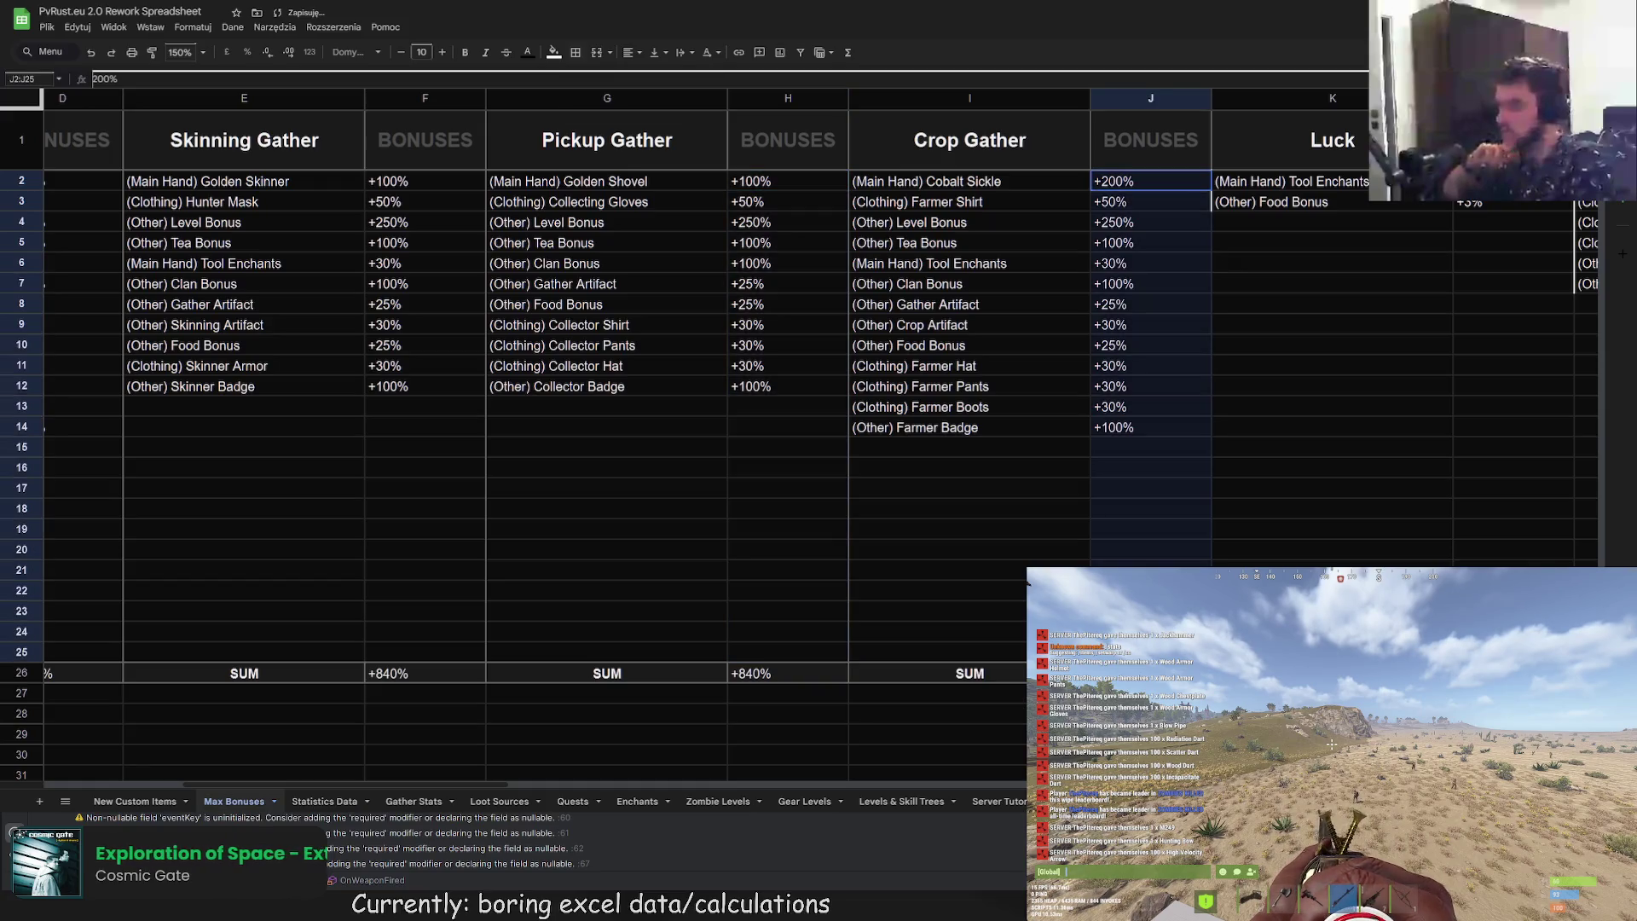
click(578, 53)
click(626, 101)
drag(1471, 181, 1510, 673)
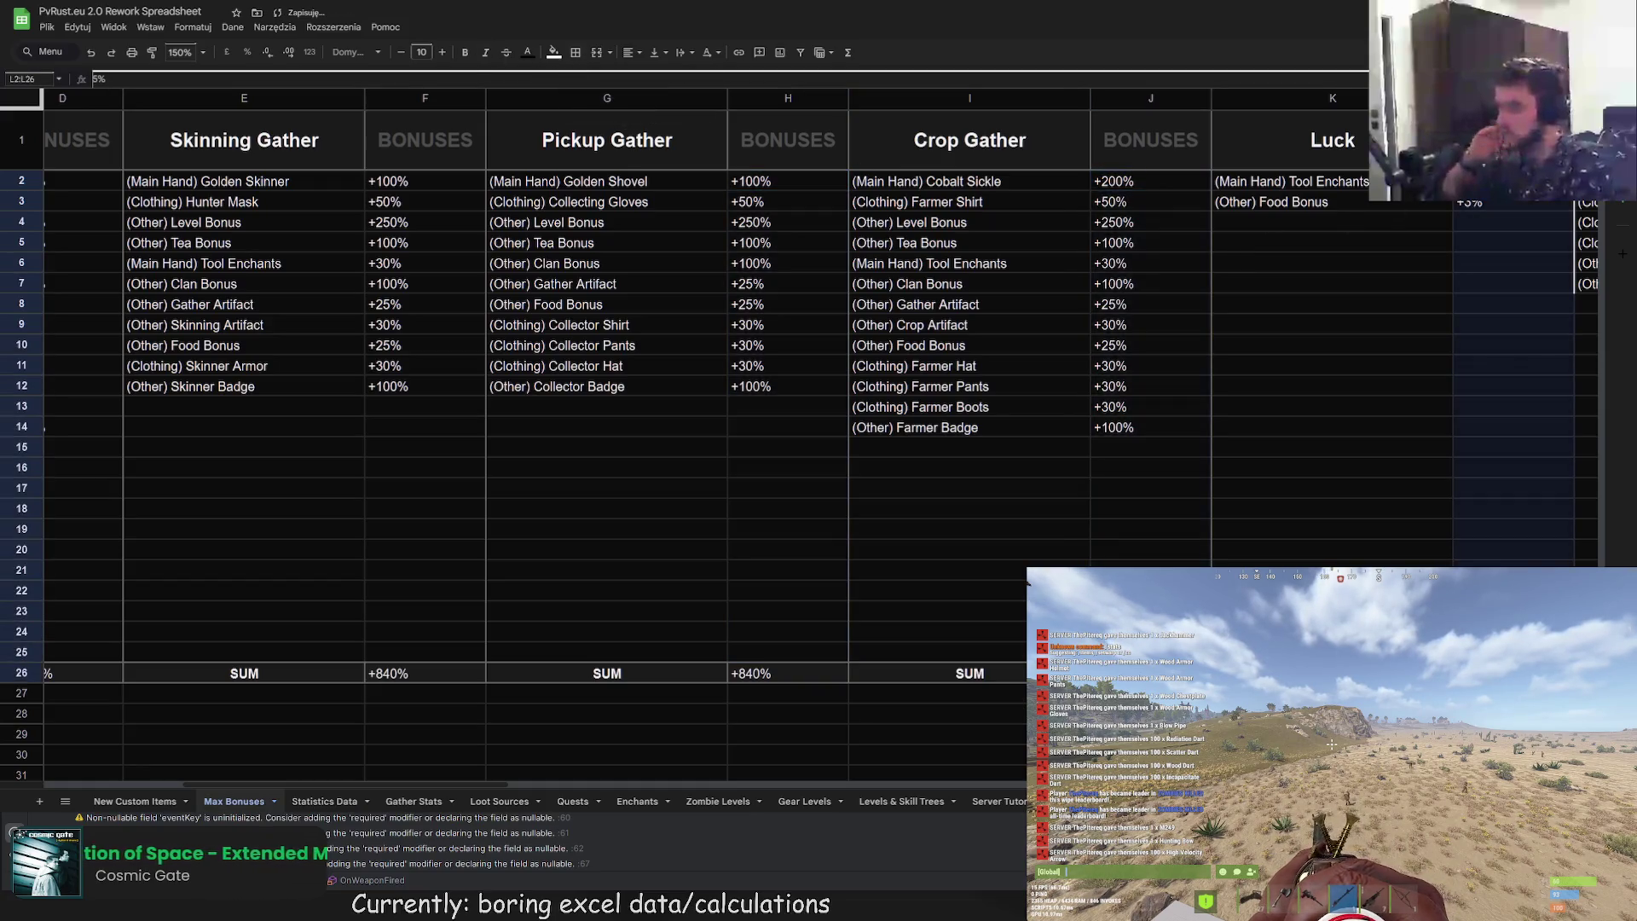
click(528, 55)
click(528, 56)
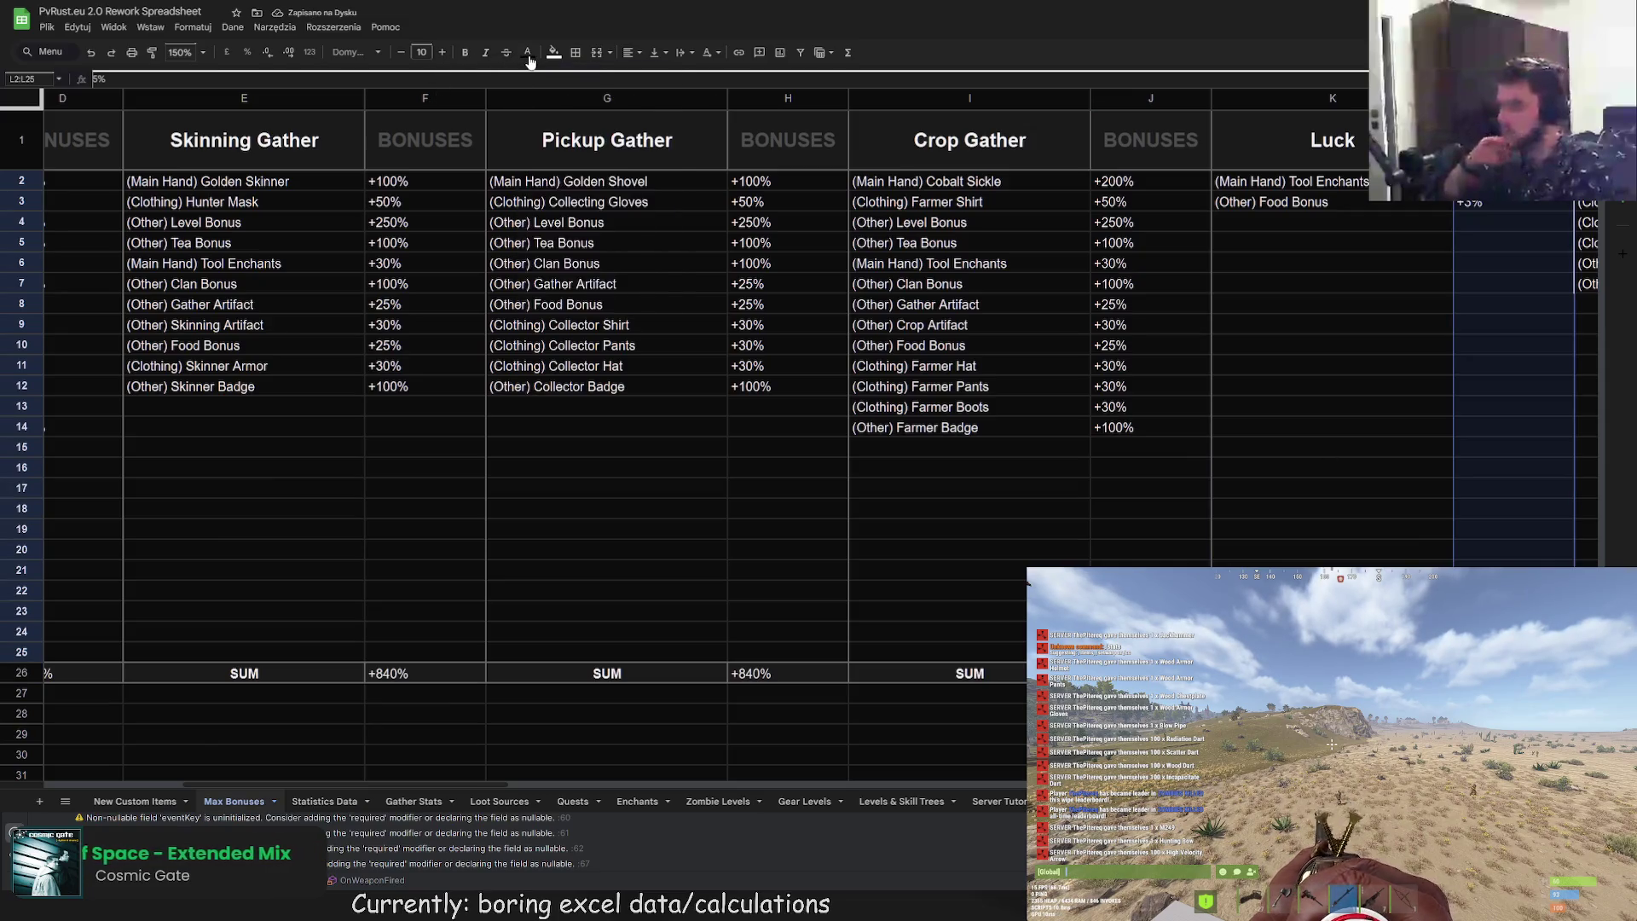
click(576, 53)
click(626, 103)
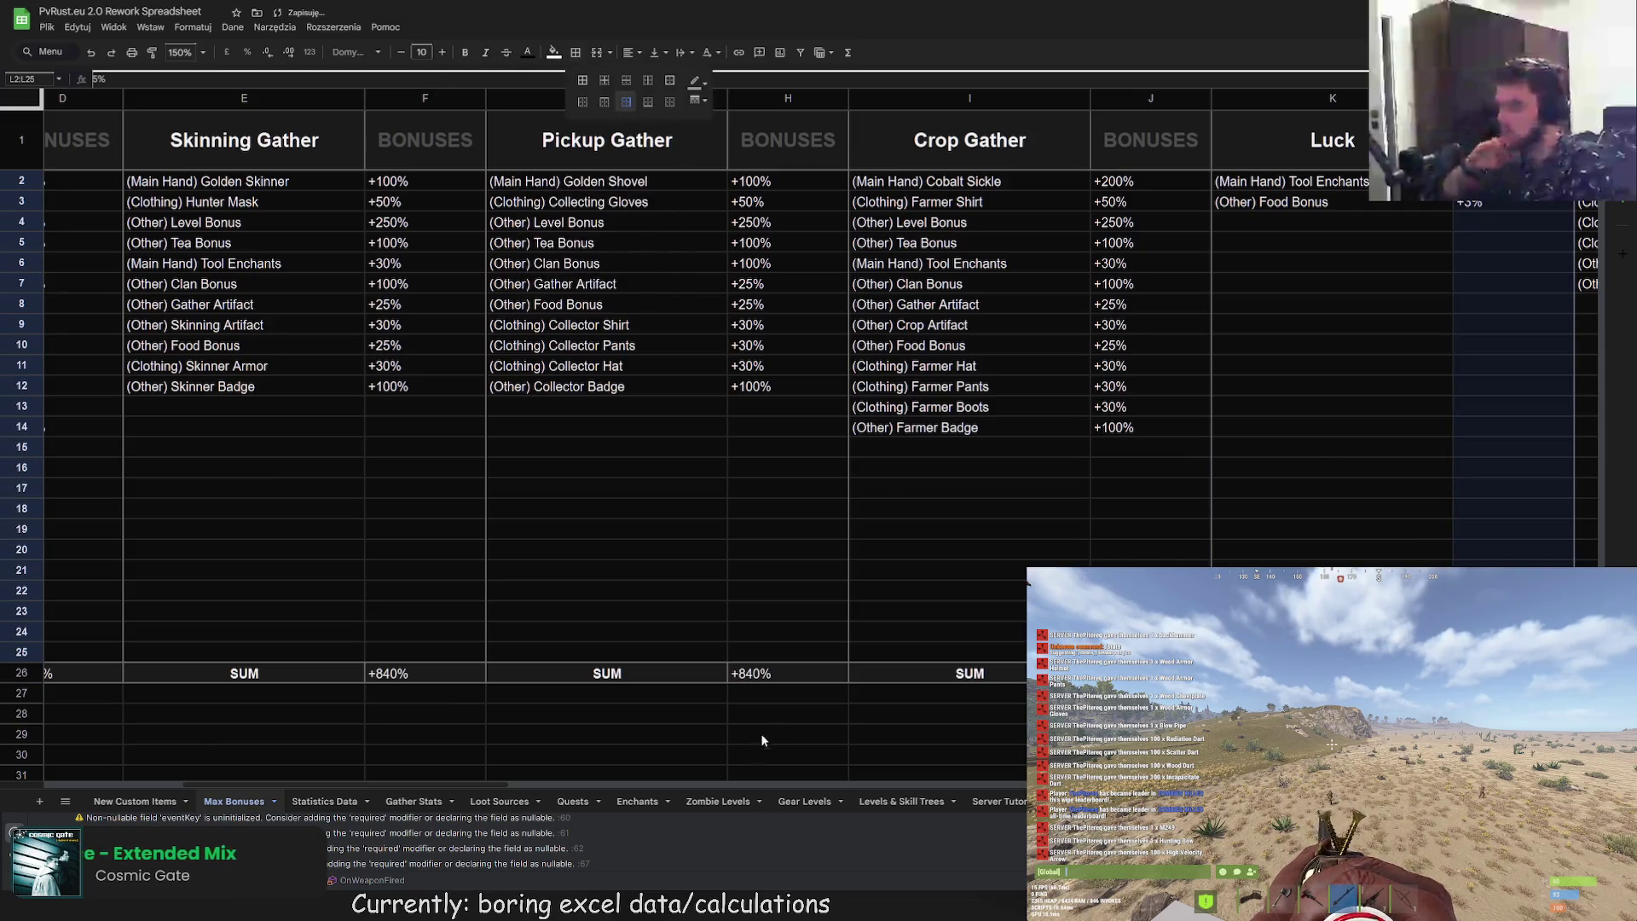
click(733, 784)
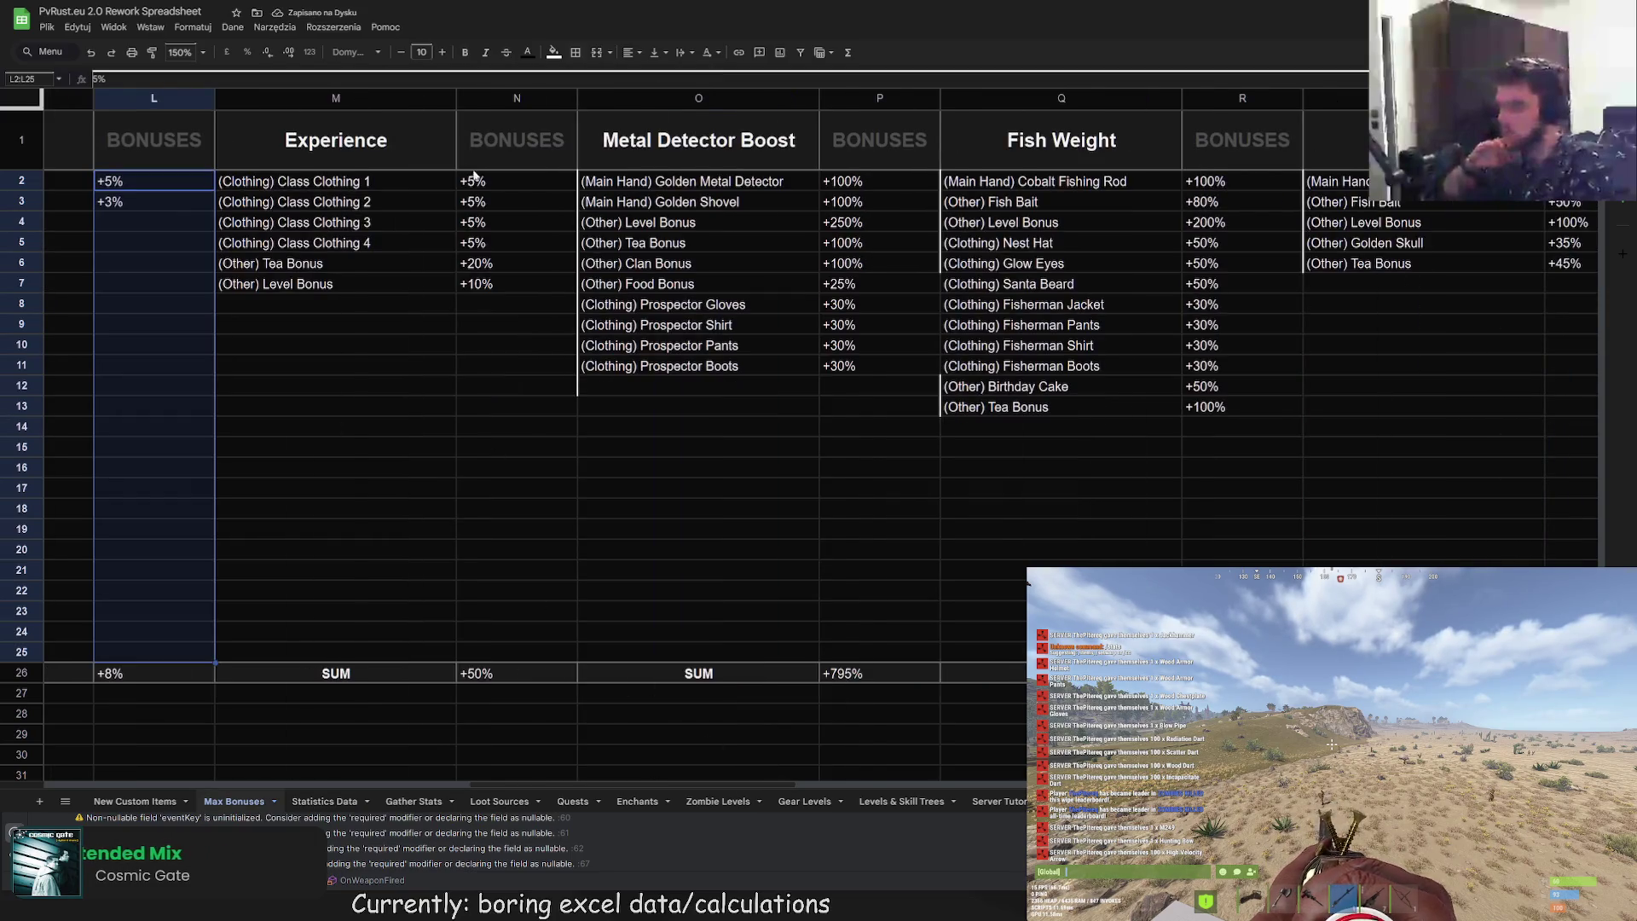
Step: Add right borders to the Experience, Metal Detector and Fish Weight columns N2:N25, P2:P25, R2:R25
drag(474, 179, 529, 650)
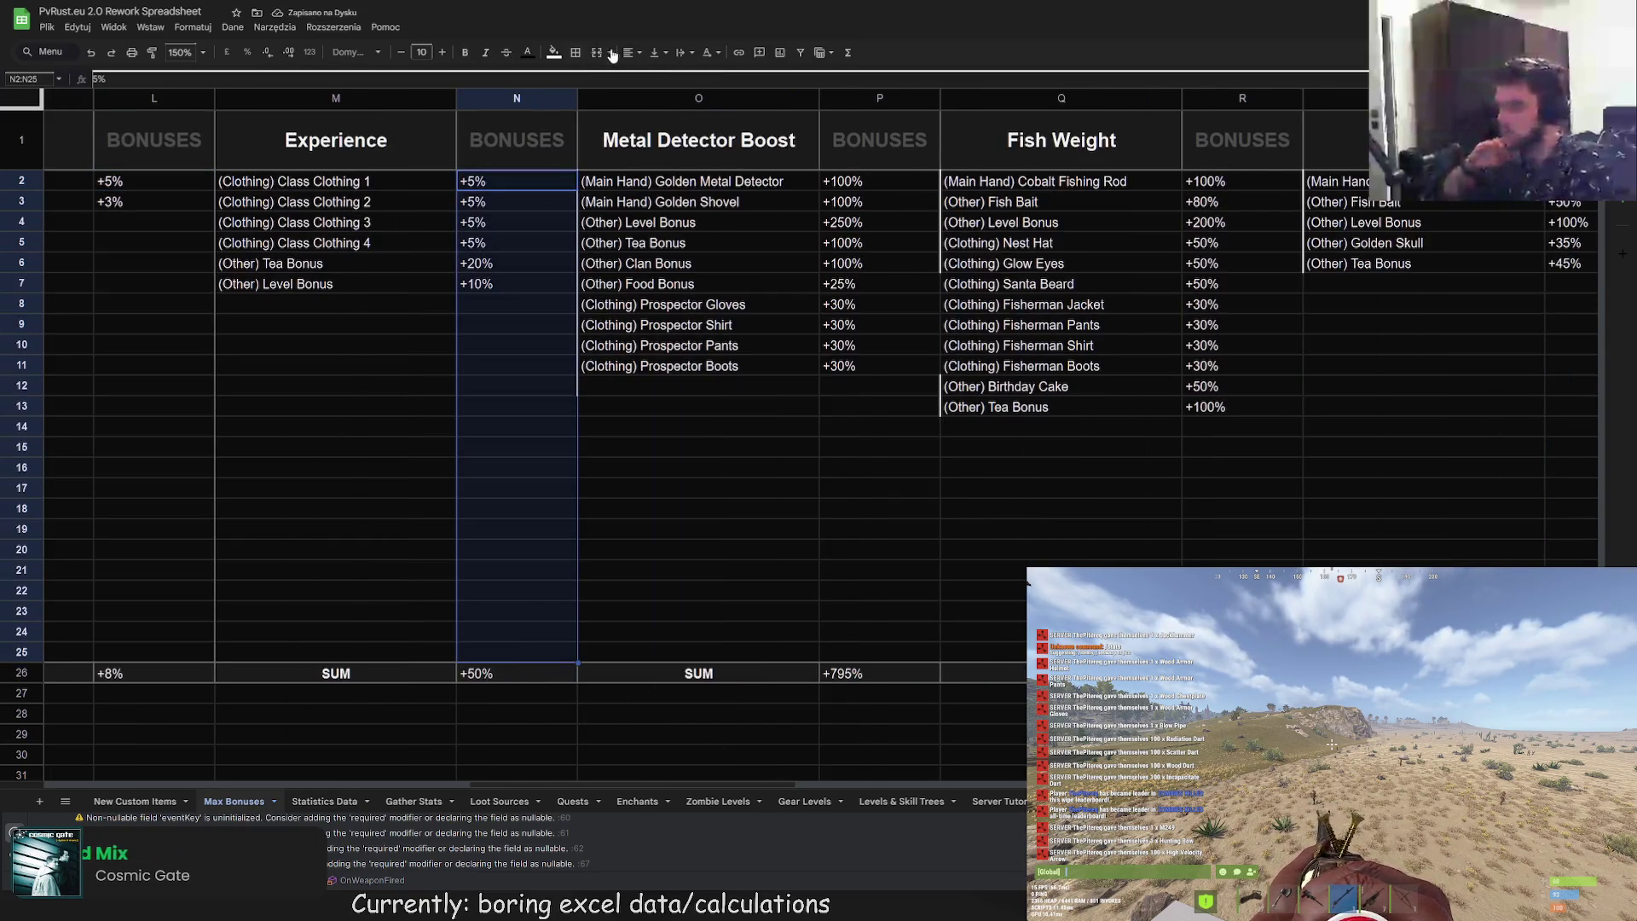
click(577, 54)
click(620, 109)
click(773, 321)
drag(897, 203, 896, 181)
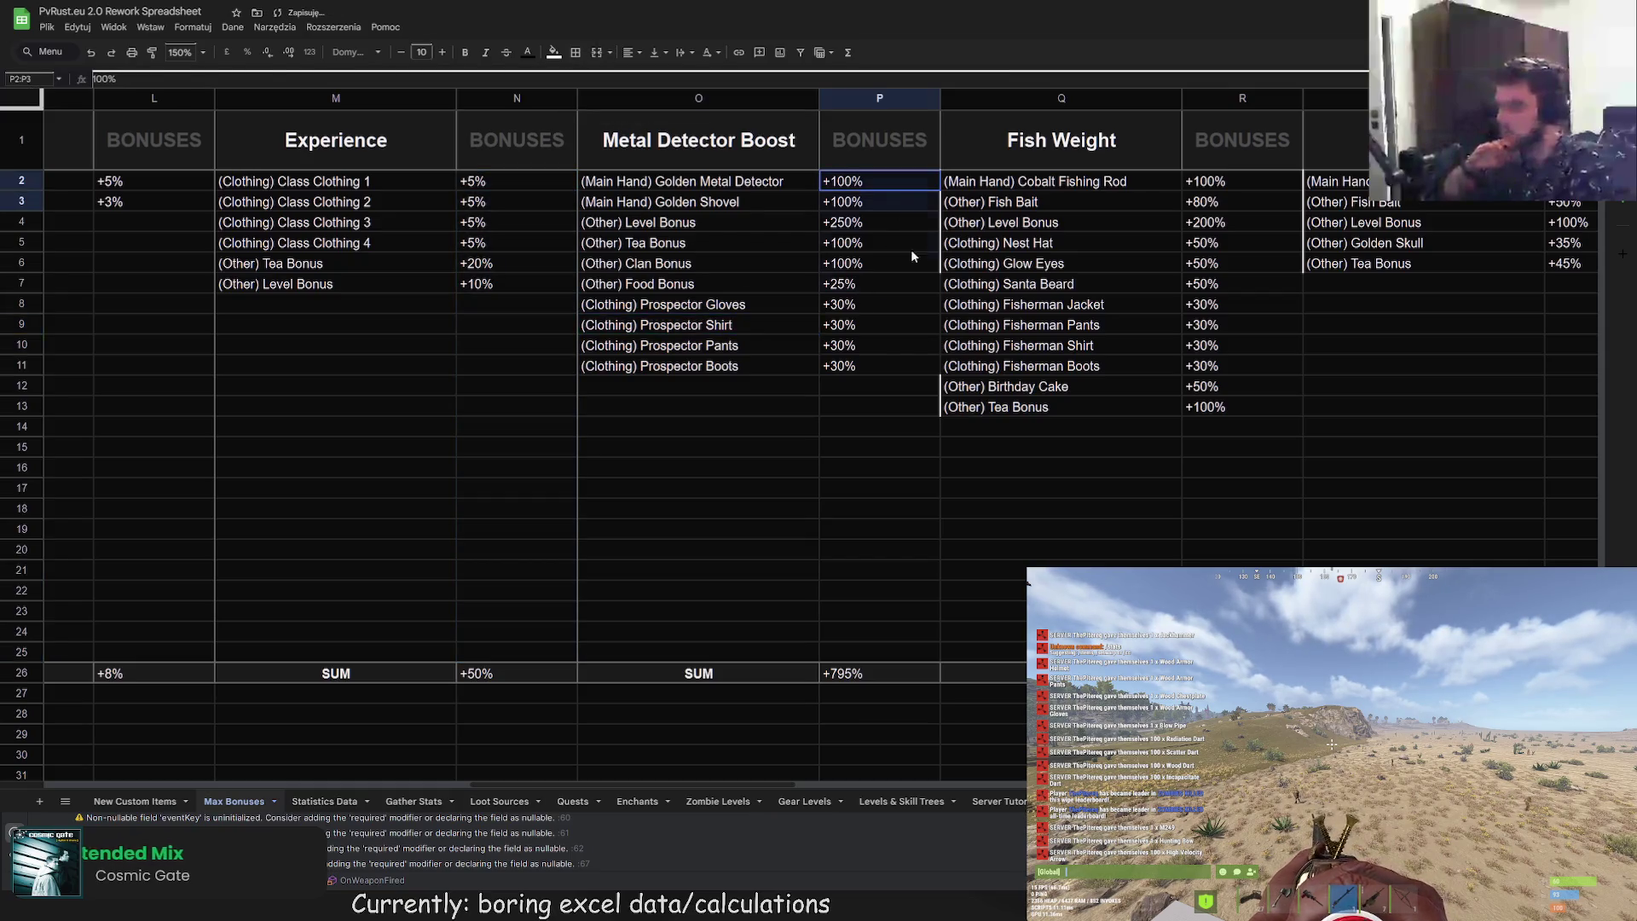
drag(911, 249, 878, 648)
click(577, 53)
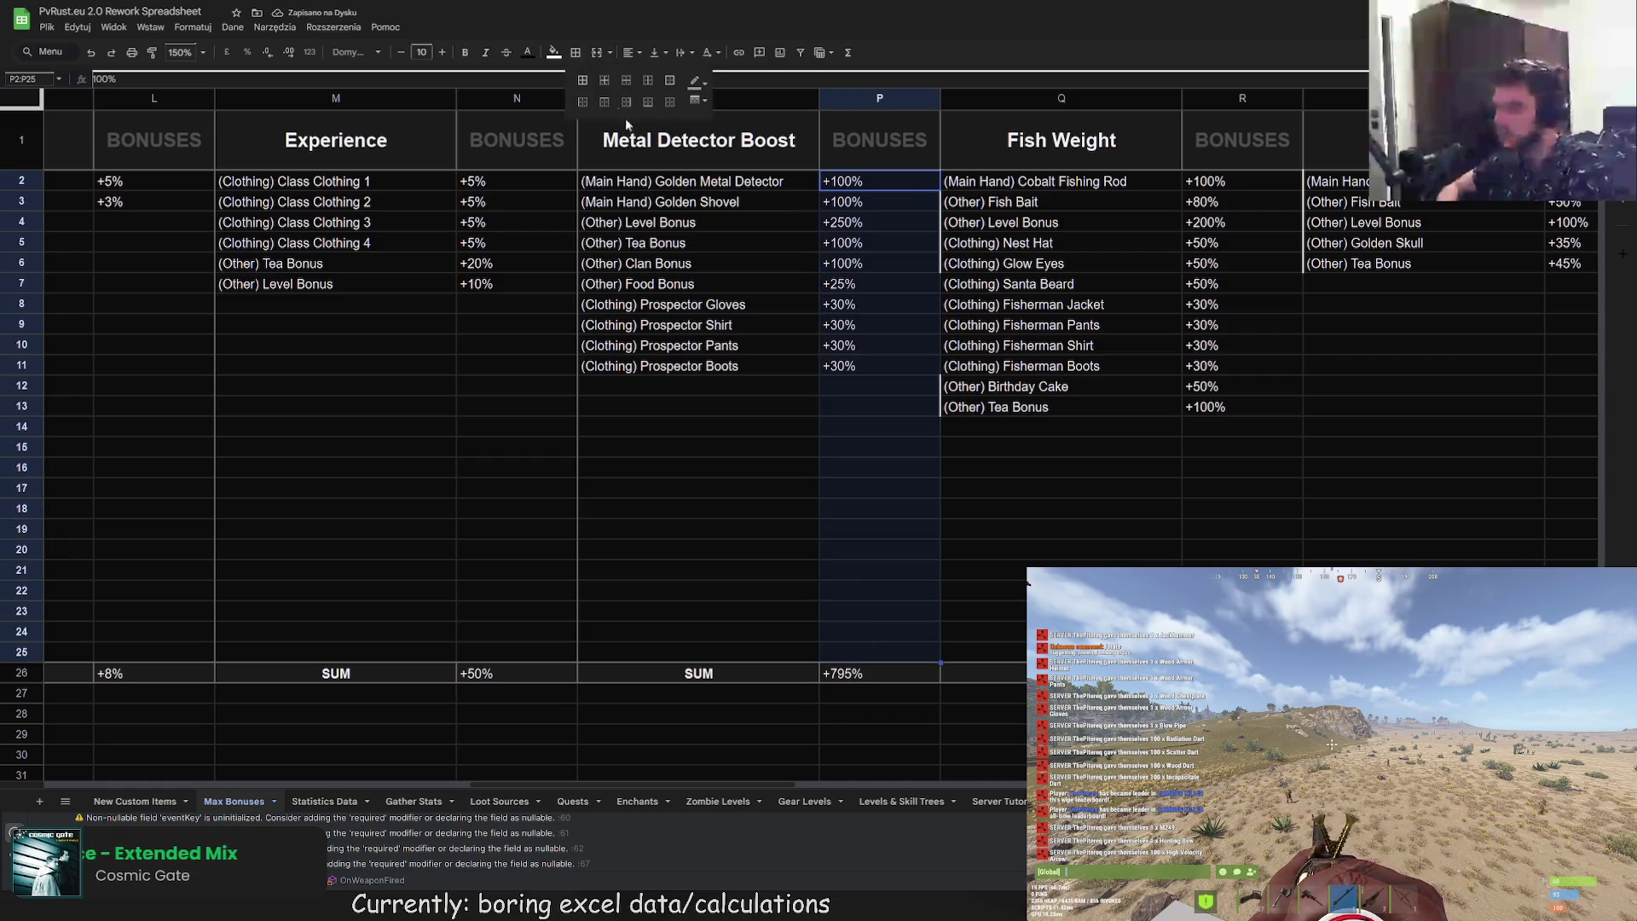
click(626, 101)
mouse_move(1206, 182)
mouse_down()
mouse_move(1252, 264)
mouse_move(1237, 650)
mouse_up()
click(576, 53)
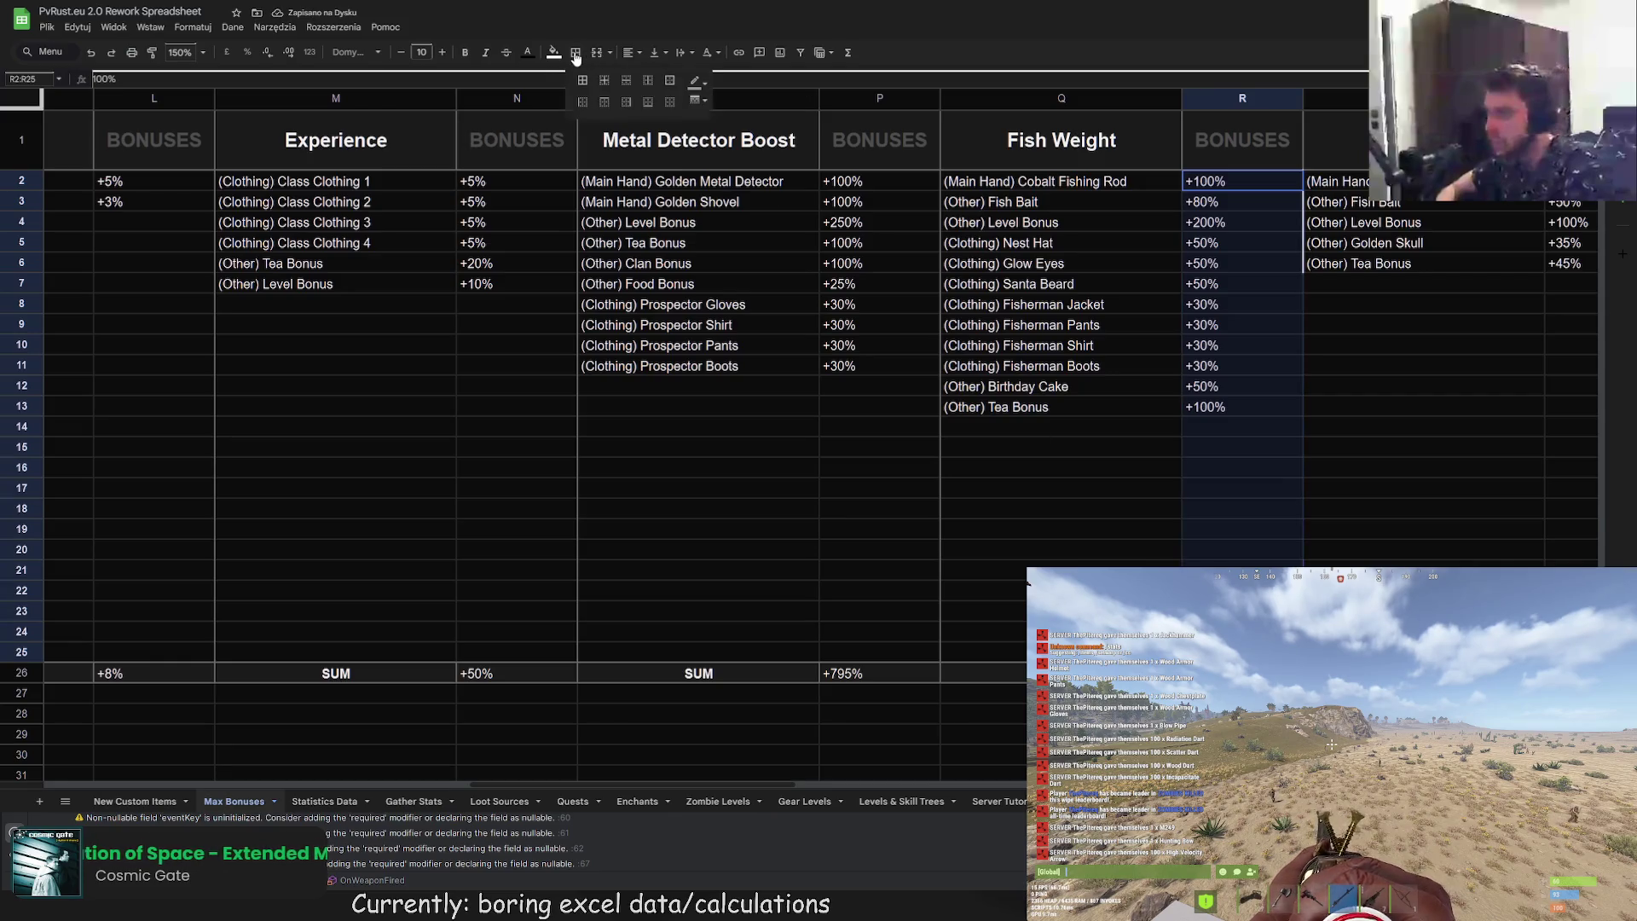
click(626, 101)
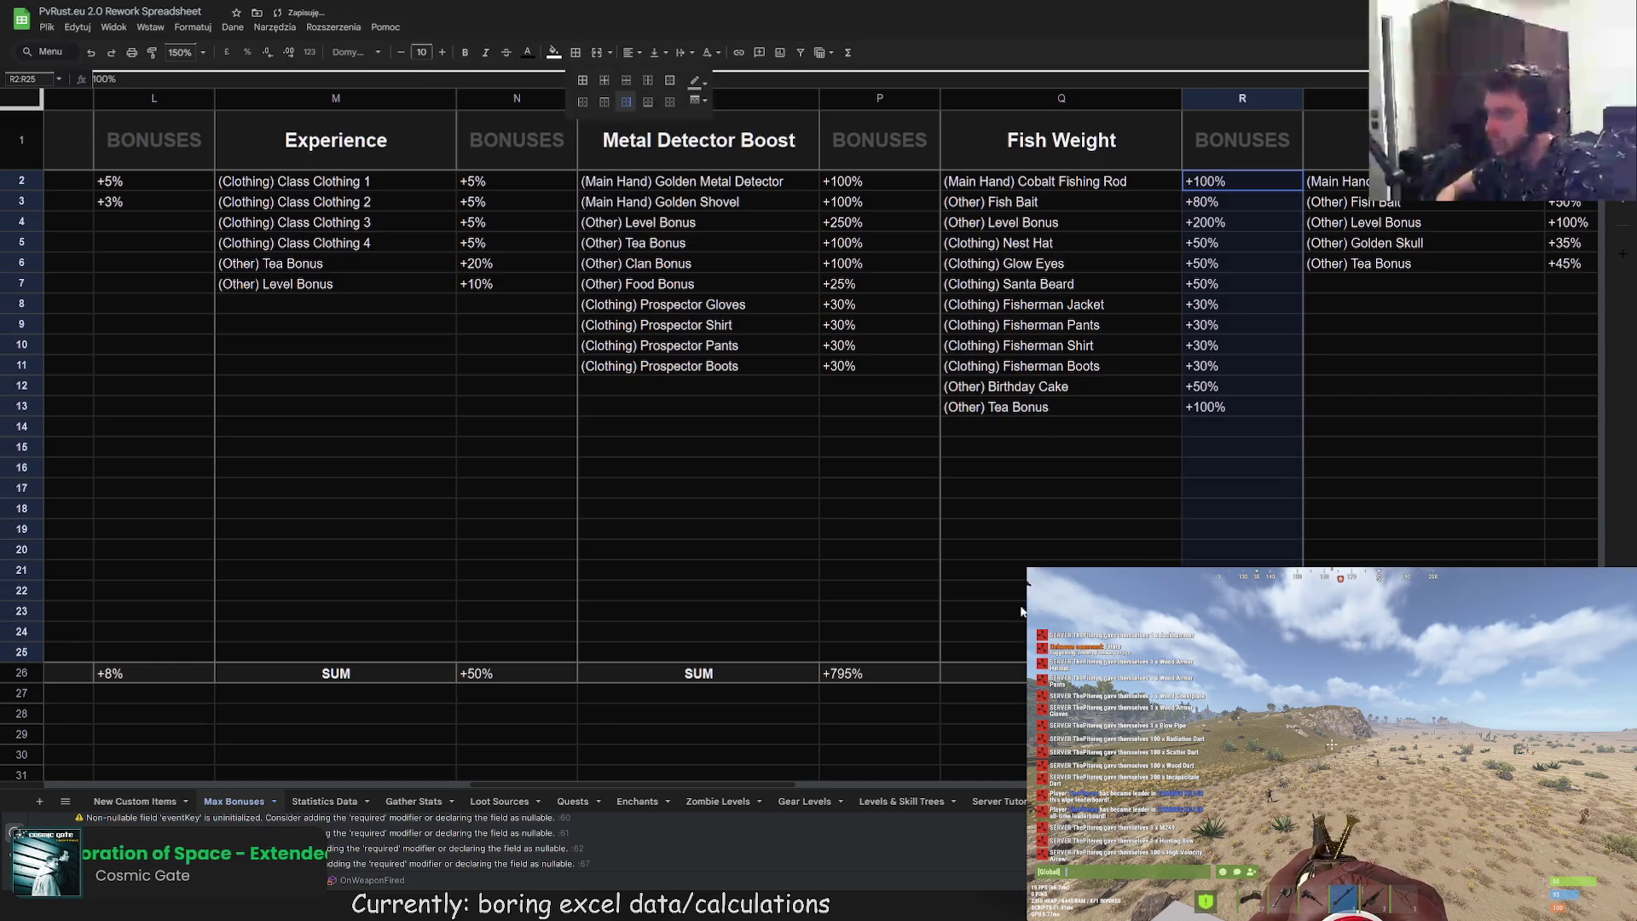
Step: Right-border the Fish Luck T2:T25 and Component Boost V2:V25 bonus columns, then deselect
click(721, 801)
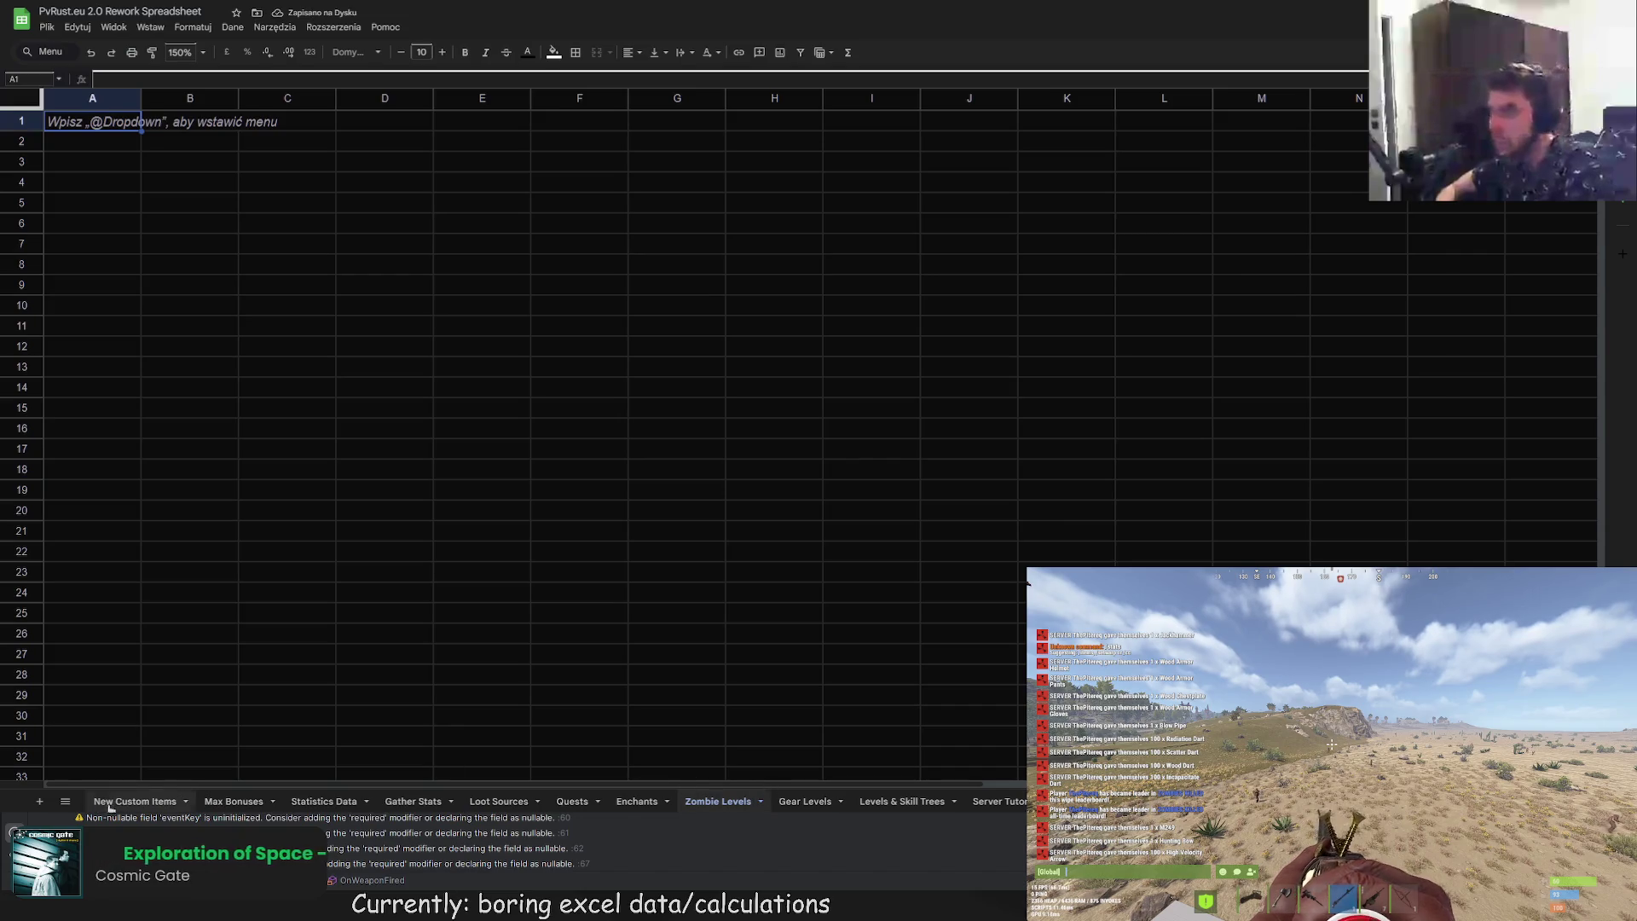
click(234, 801)
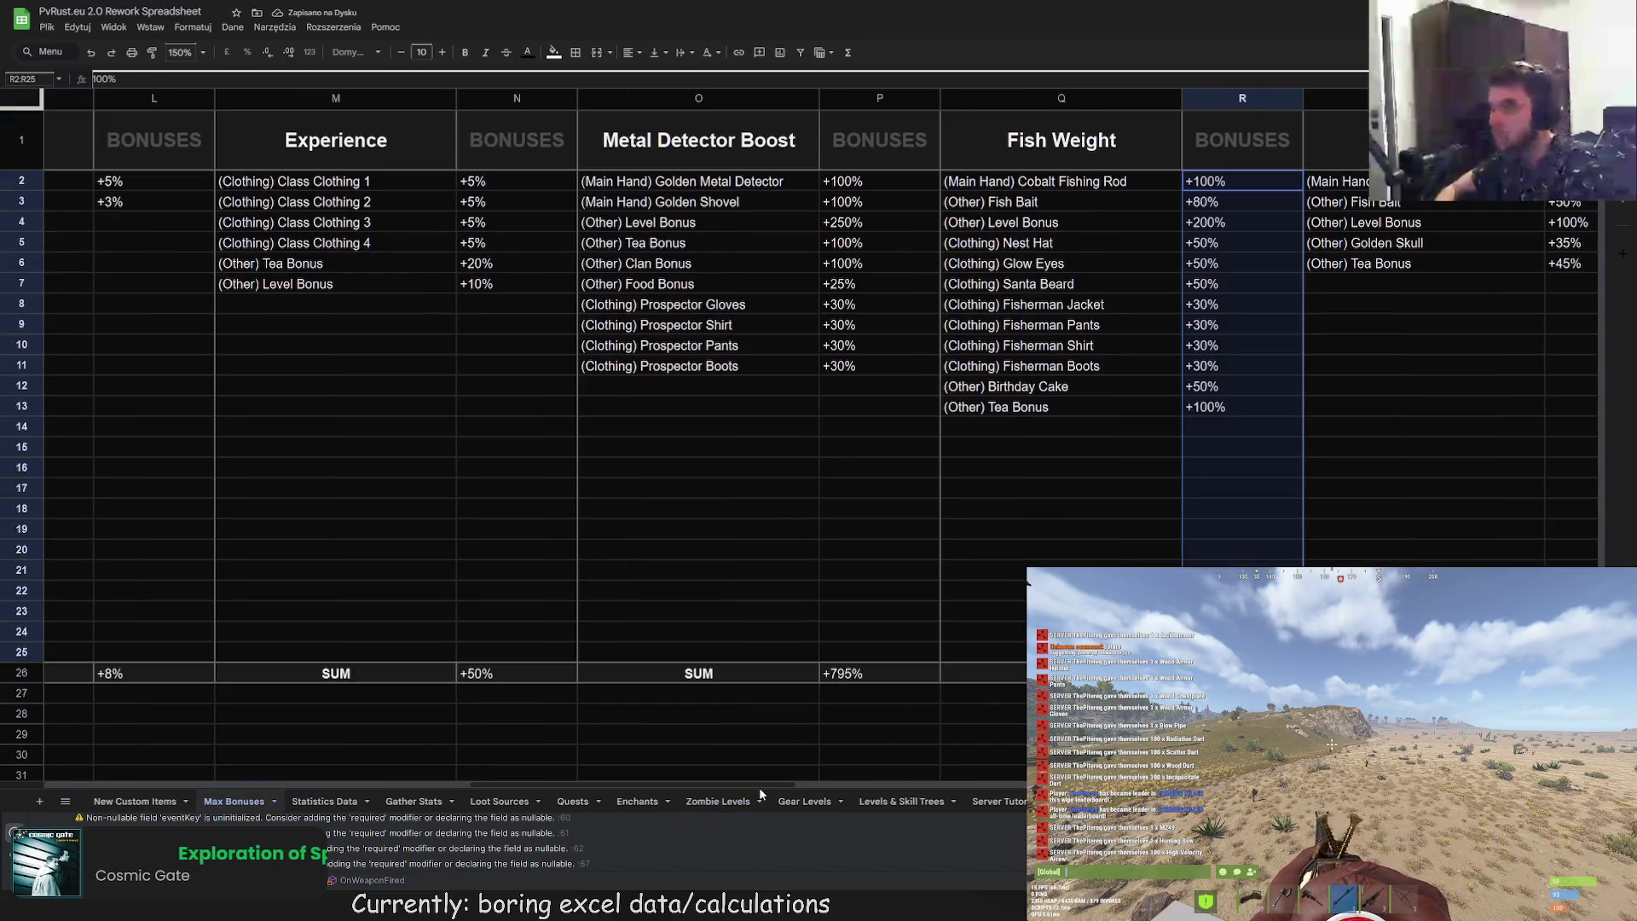
scroll(786, 786, right, 10)
scroll(665, 237, left, 5)
mouse_move(580, 183)
mouse_down()
mouse_move(625, 604)
mouse_move(602, 653)
mouse_up()
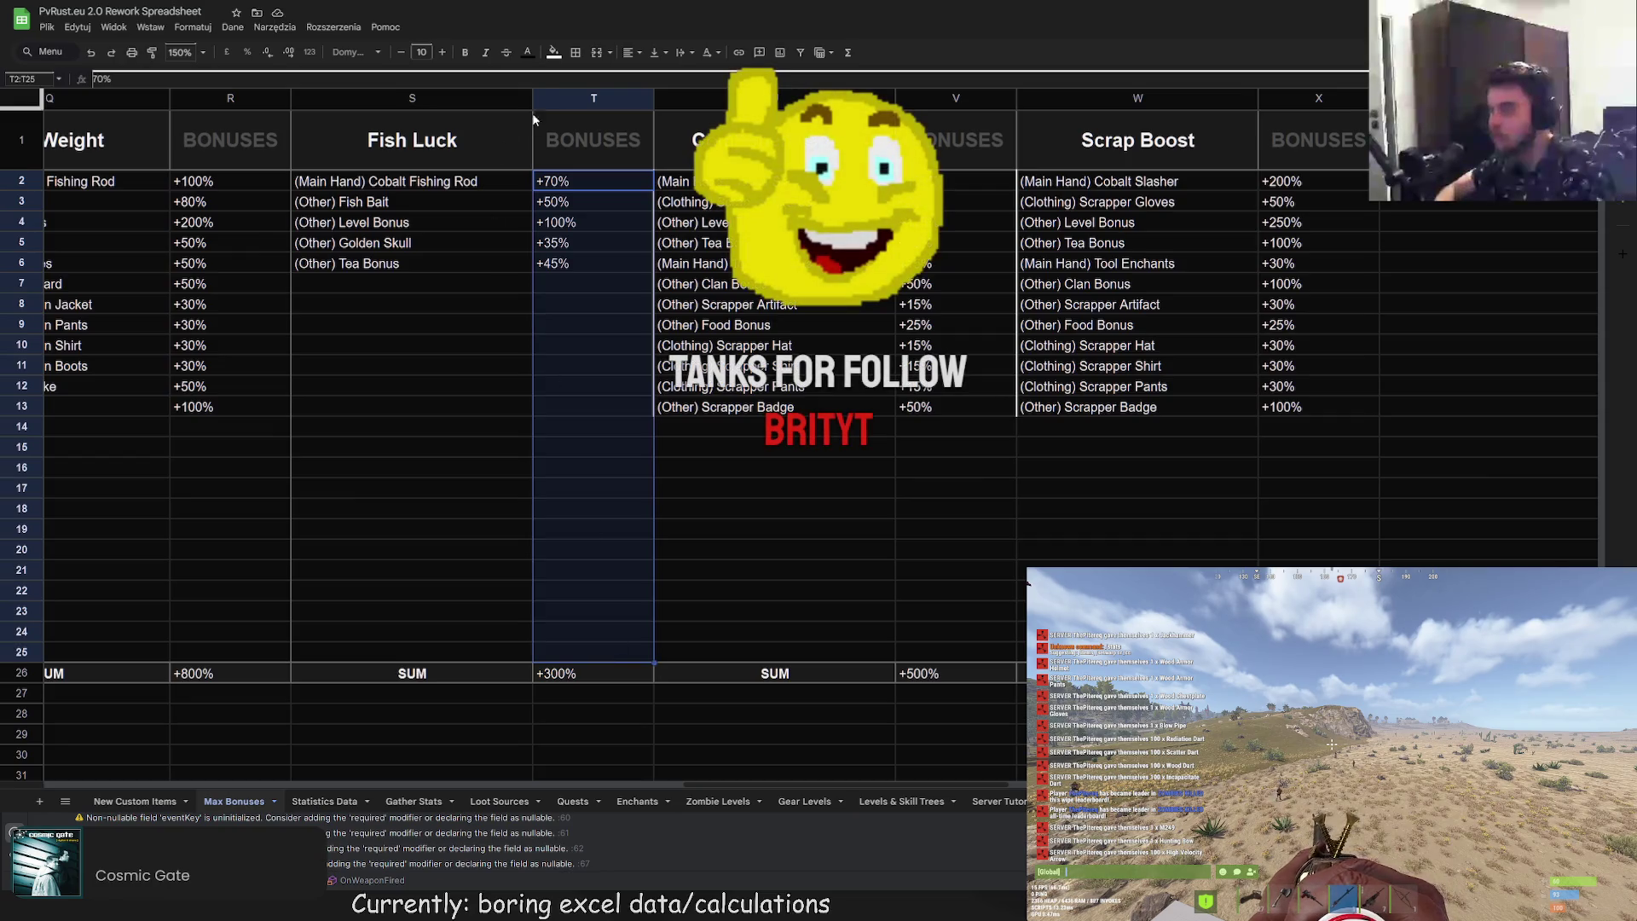
click(575, 53)
click(628, 105)
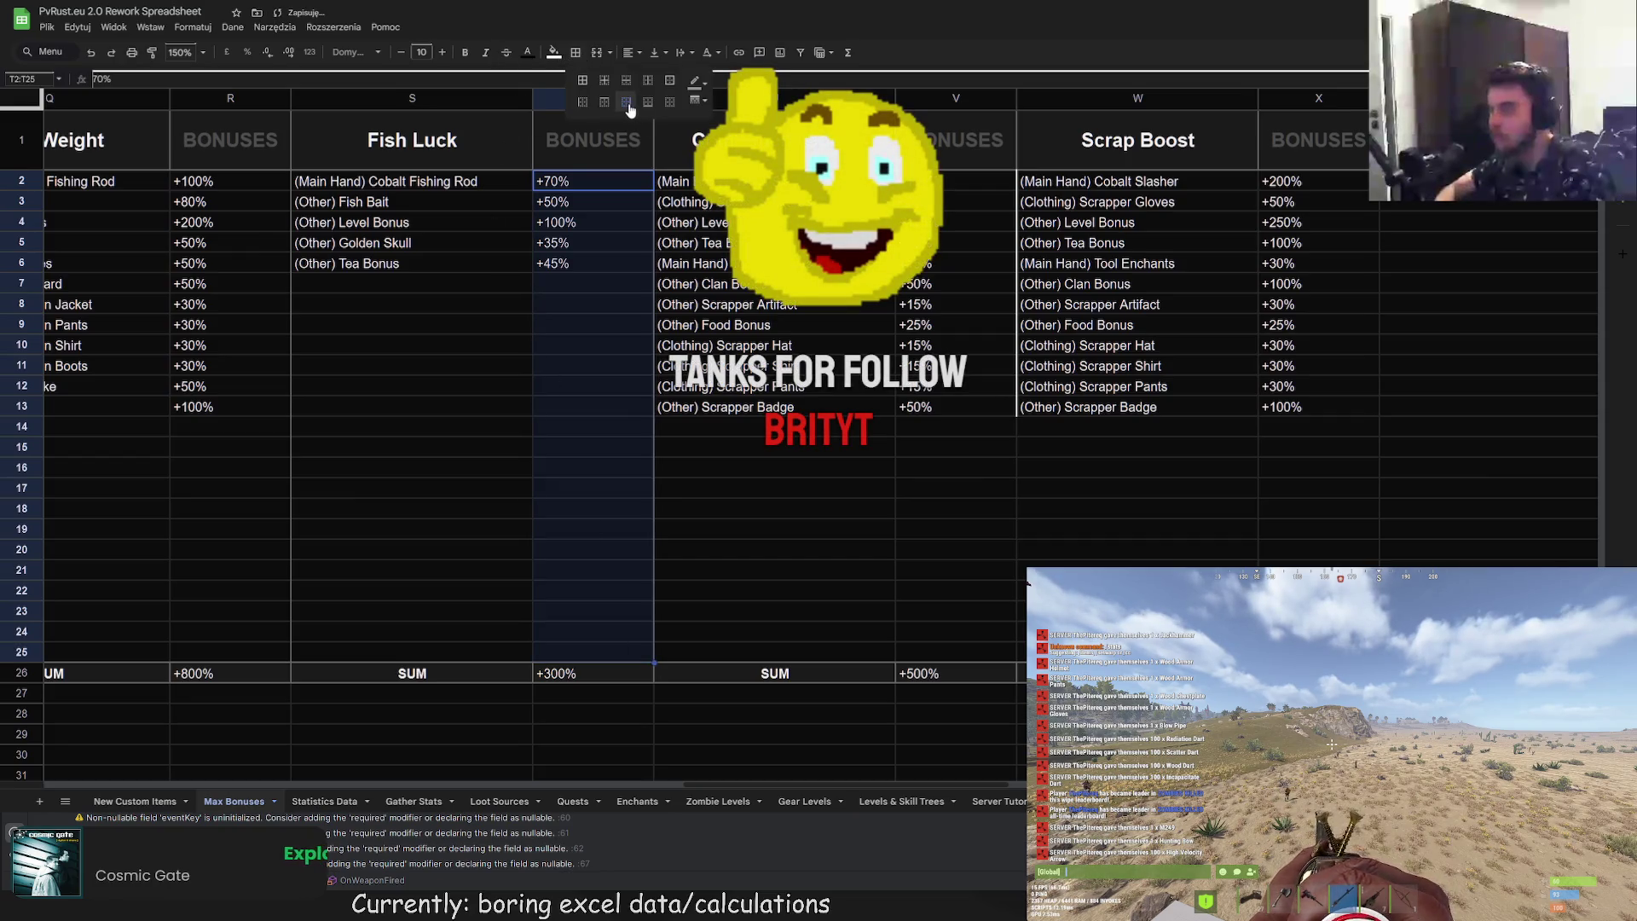
drag(1003, 181, 962, 643)
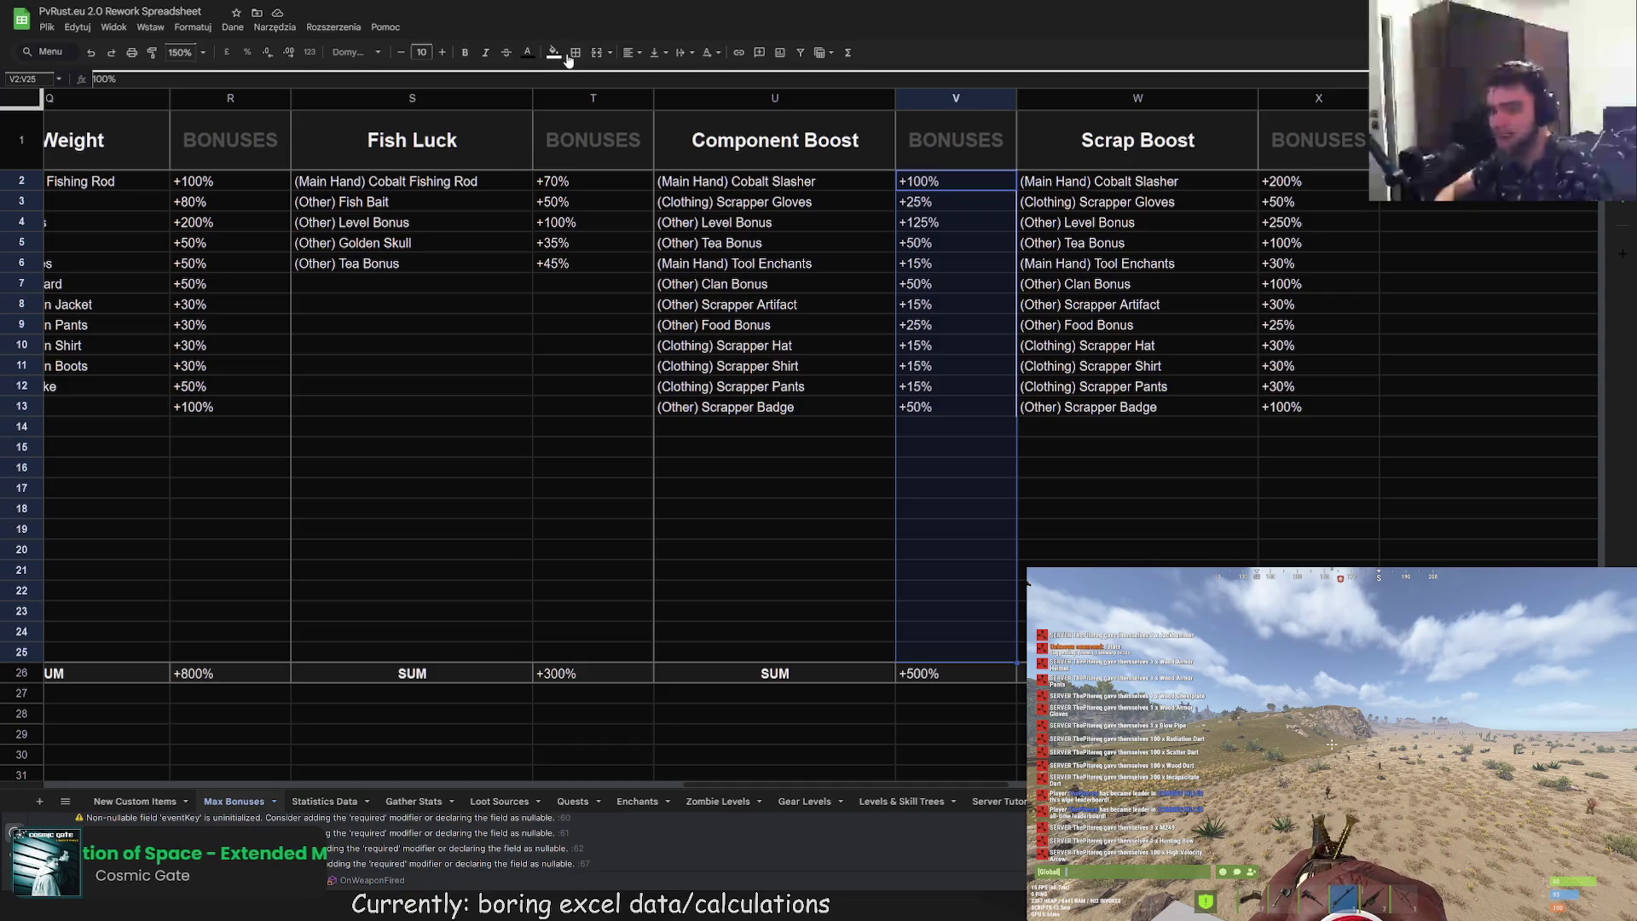
click(574, 53)
click(627, 104)
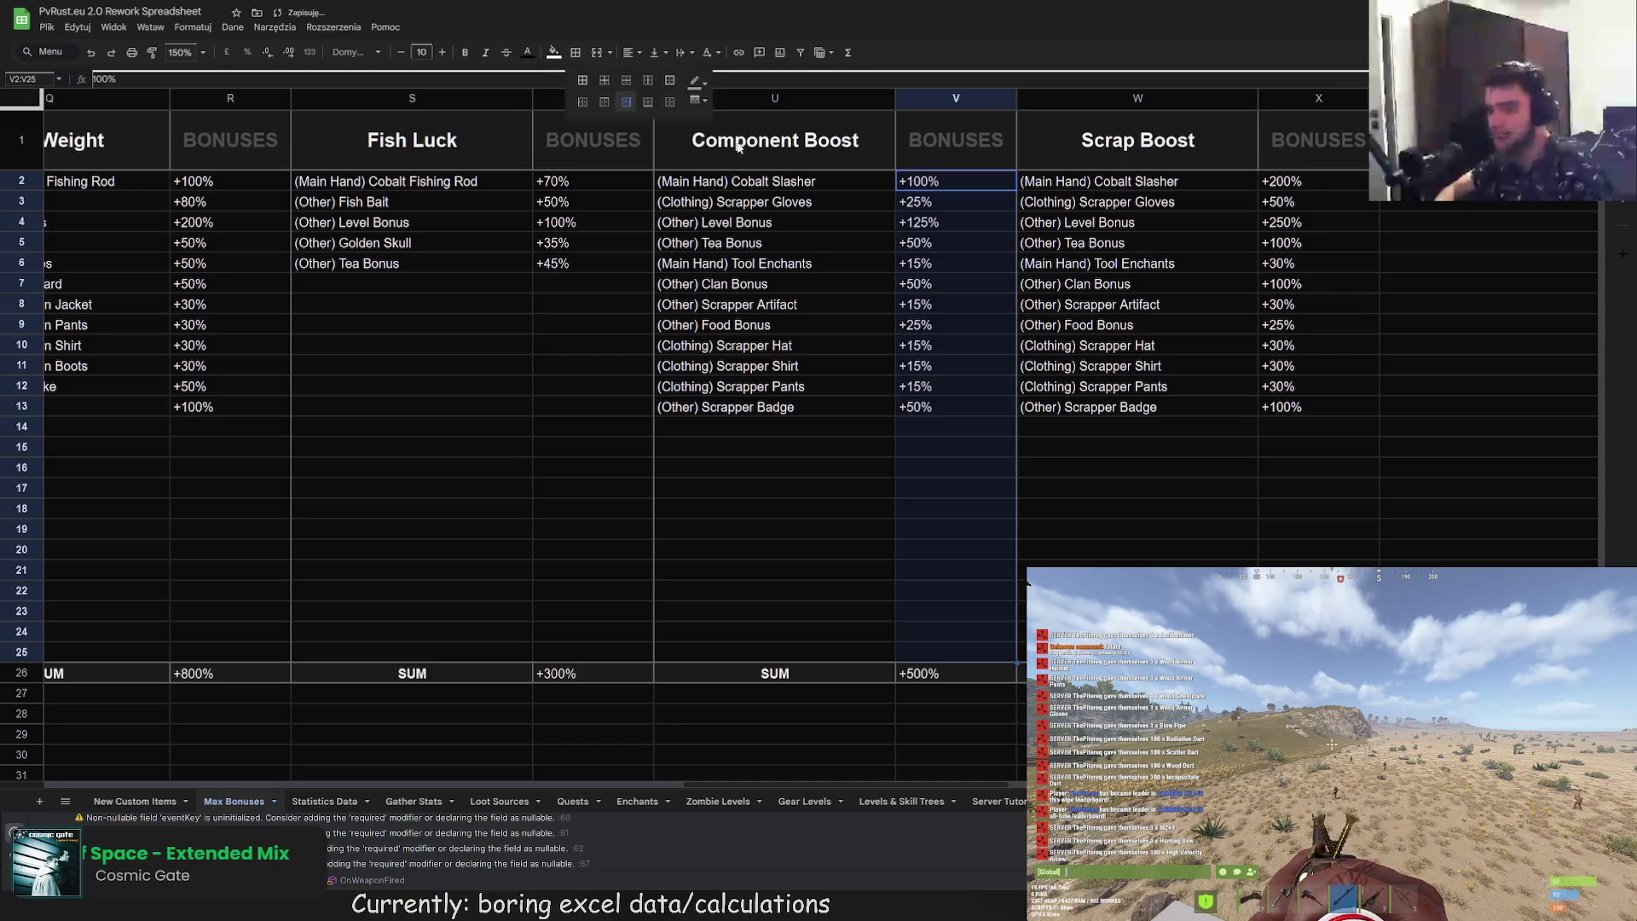
click(1062, 446)
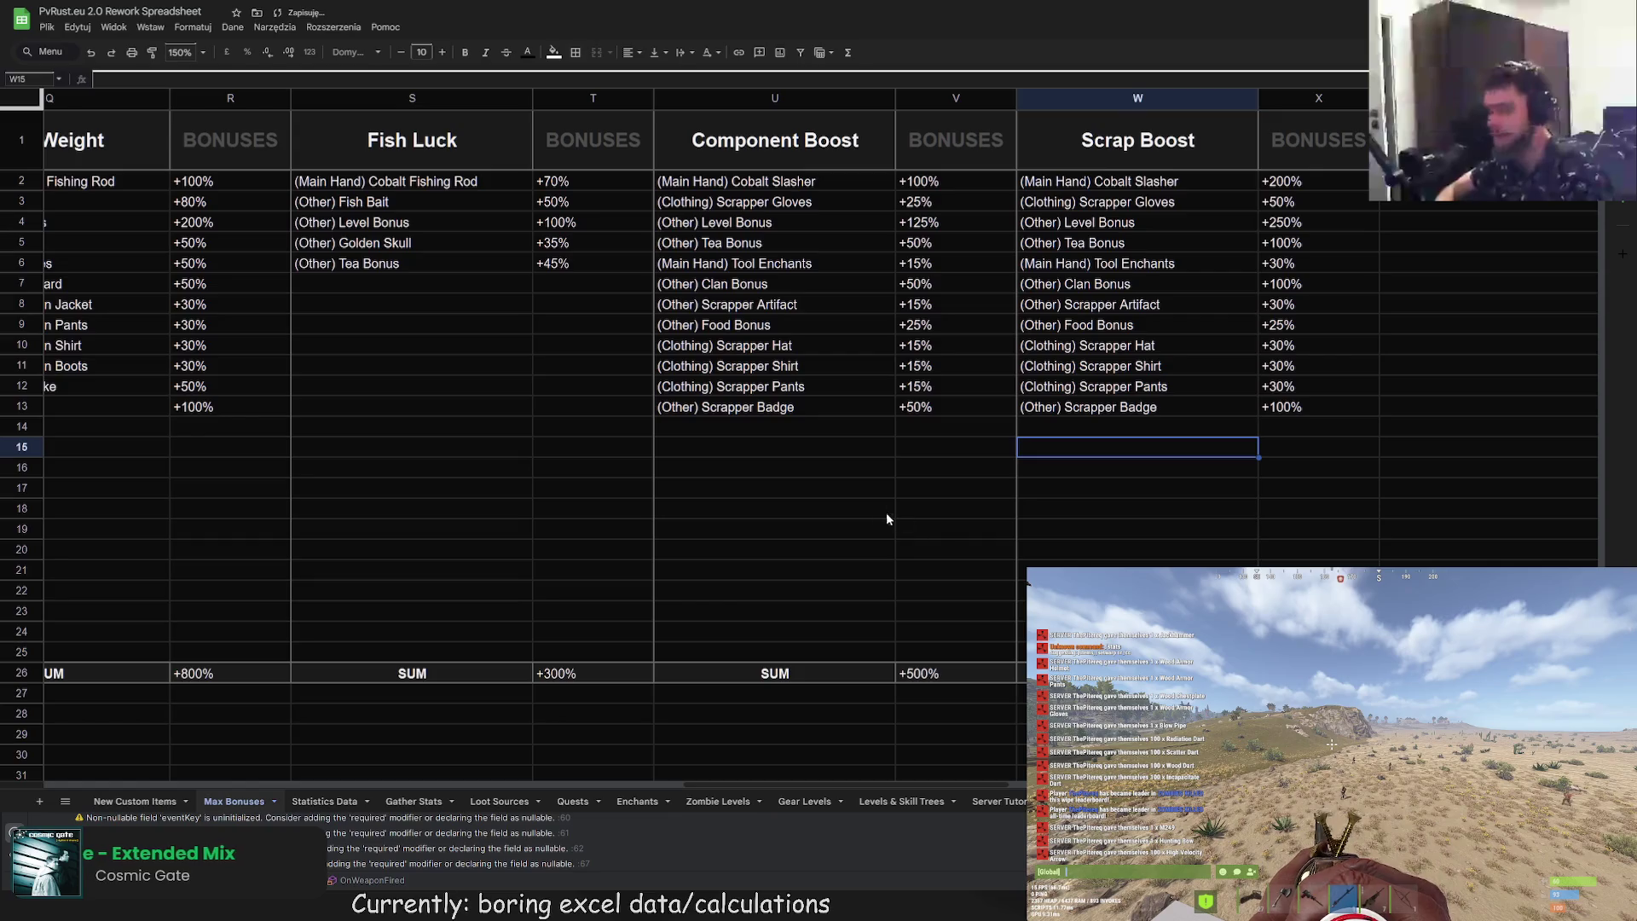
Step: Add a right border to the Scrap Boost column X2:X25 and clear the selection
scroll(731, 781, right, 3)
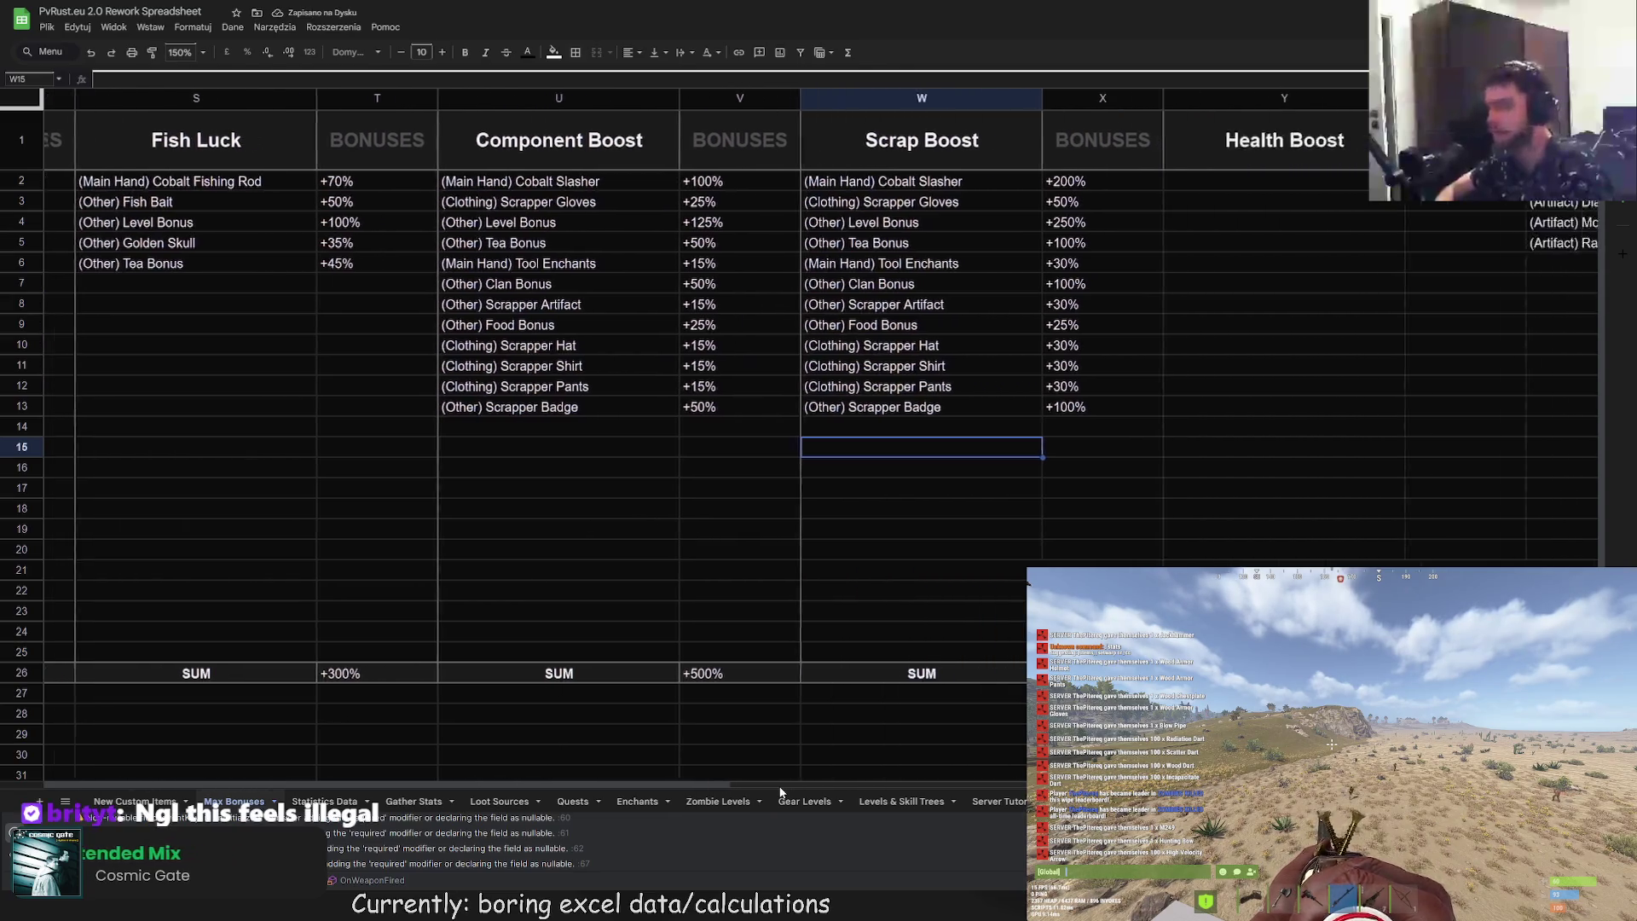
drag(1023, 182, 1022, 664)
click(580, 58)
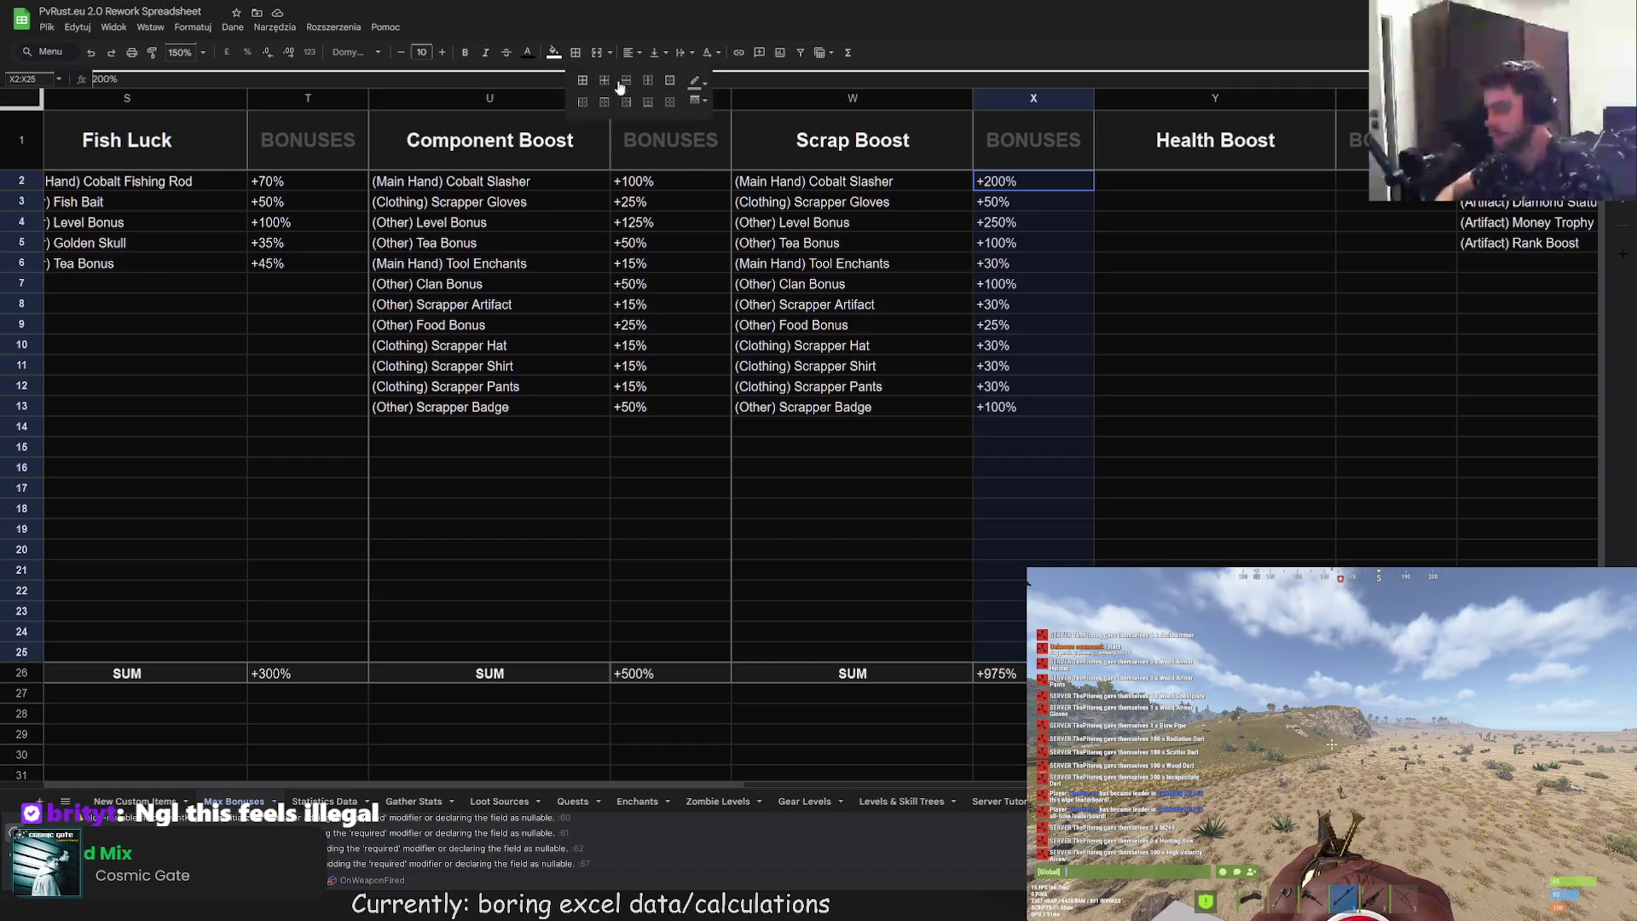
click(626, 102)
click(747, 487)
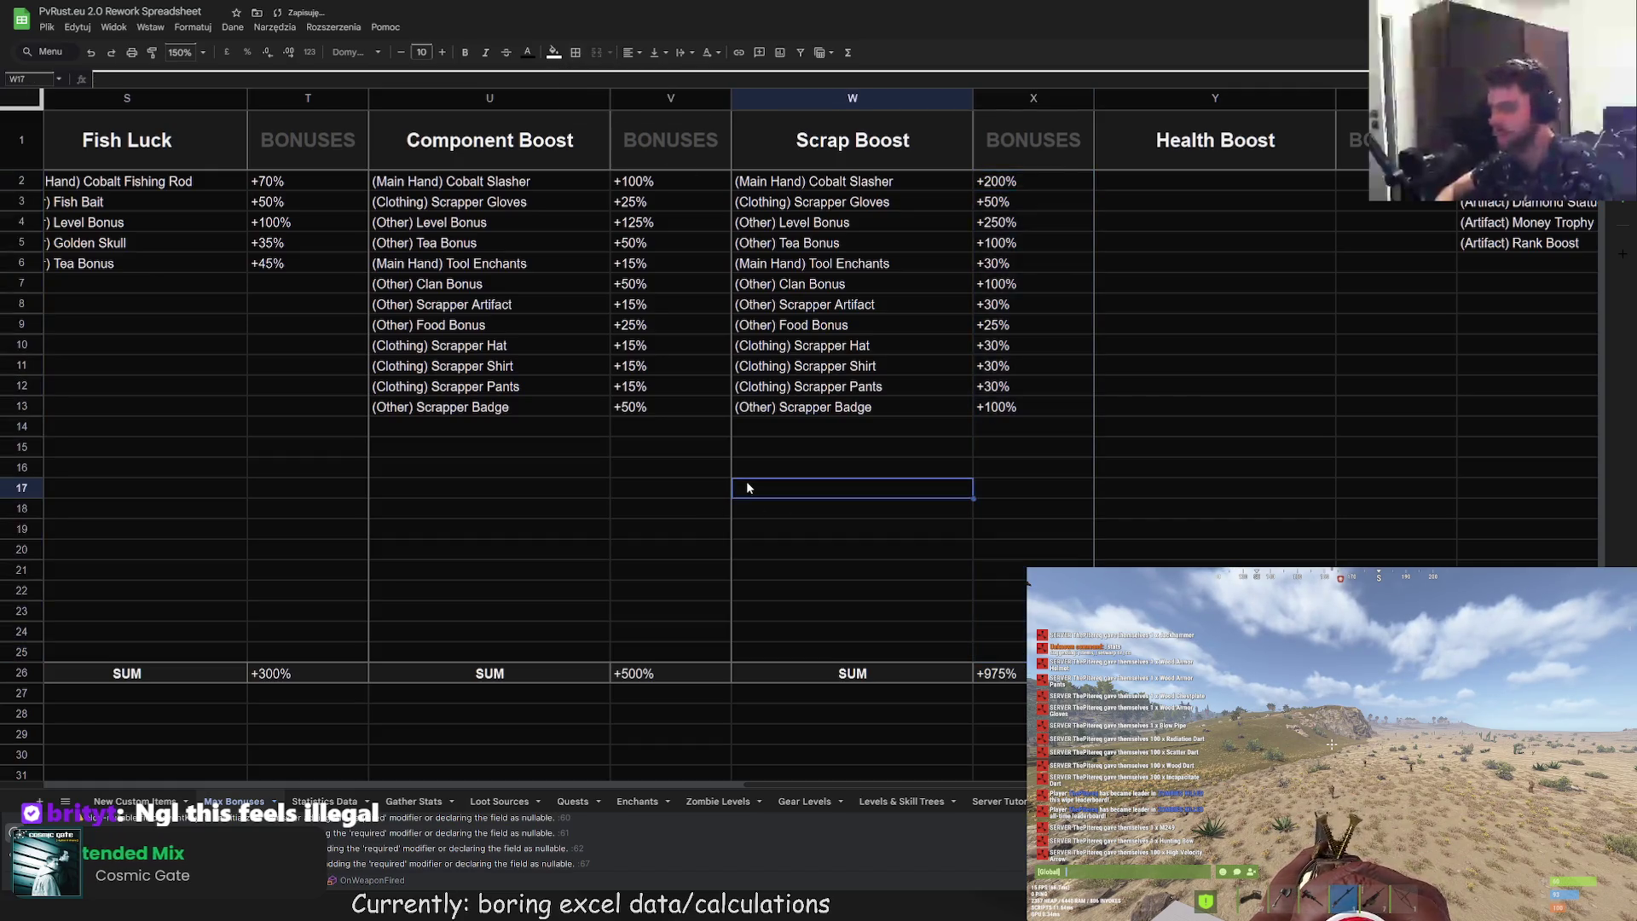
Step: Scroll the sheet tab bar and flip ahead to the Gear Levels sheet
drag(616, 785, 742, 784)
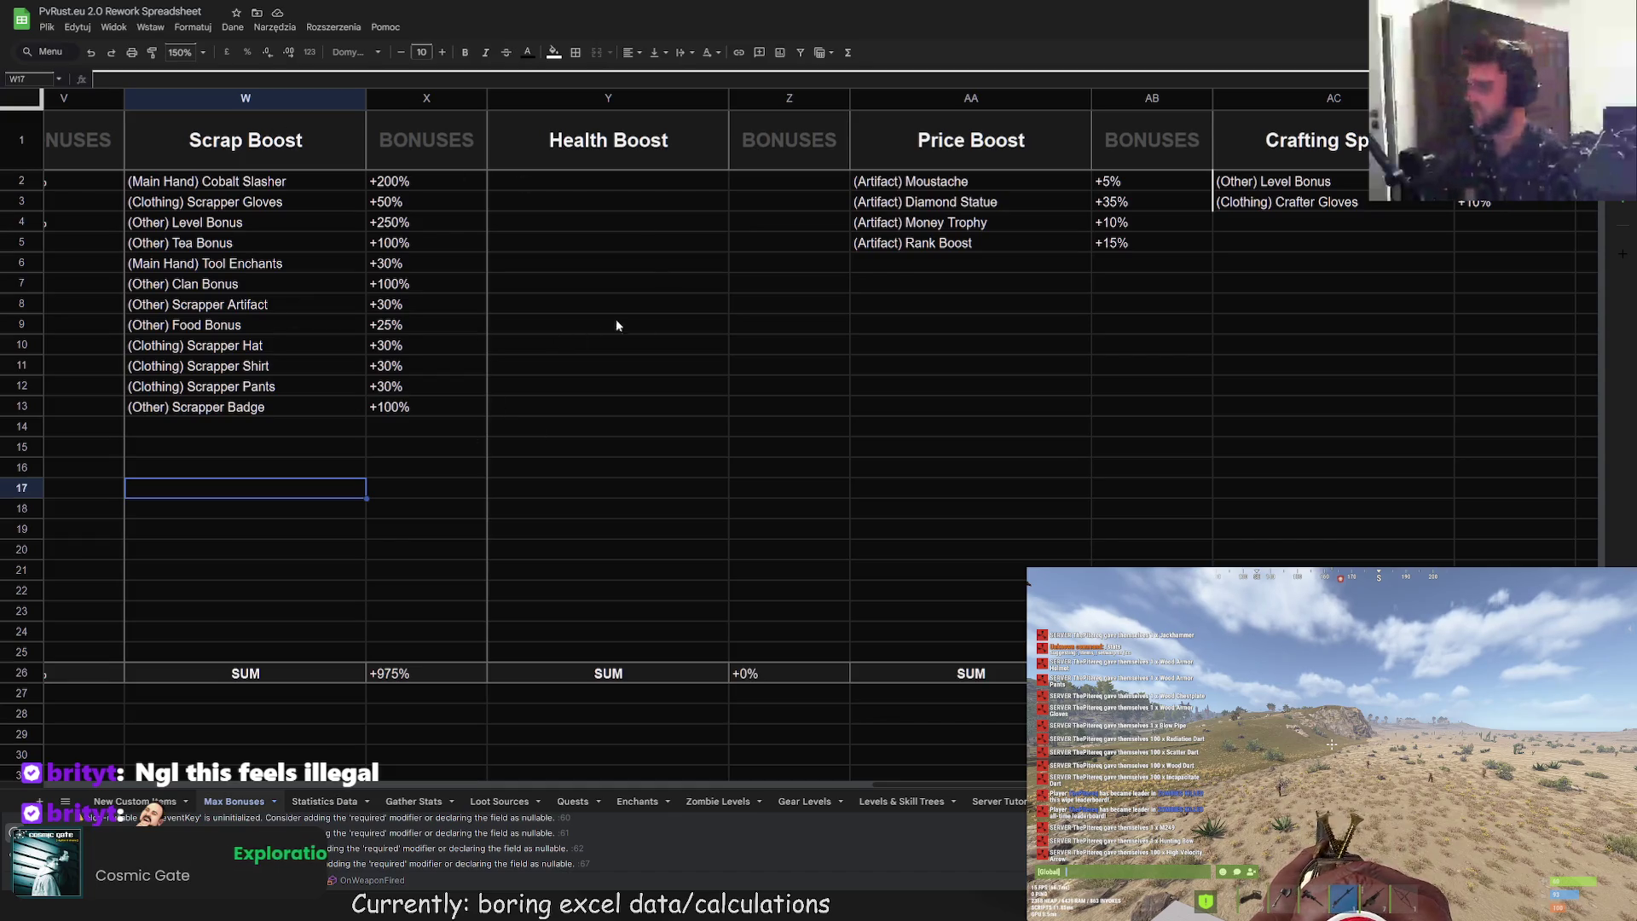
click(324, 802)
click(413, 802)
Step: Flip through the sheet tabs past Quests to the Server Tutorial sheet
click(499, 802)
click(572, 802)
click(637, 802)
click(717, 801)
click(804, 802)
click(901, 801)
click(998, 802)
Step: Cycle through later sheets with Ctrl+PageDown/PageUp, then land on Statistics Data
key(ctrl+Page_Down)
key(ctrl+Page_Down)
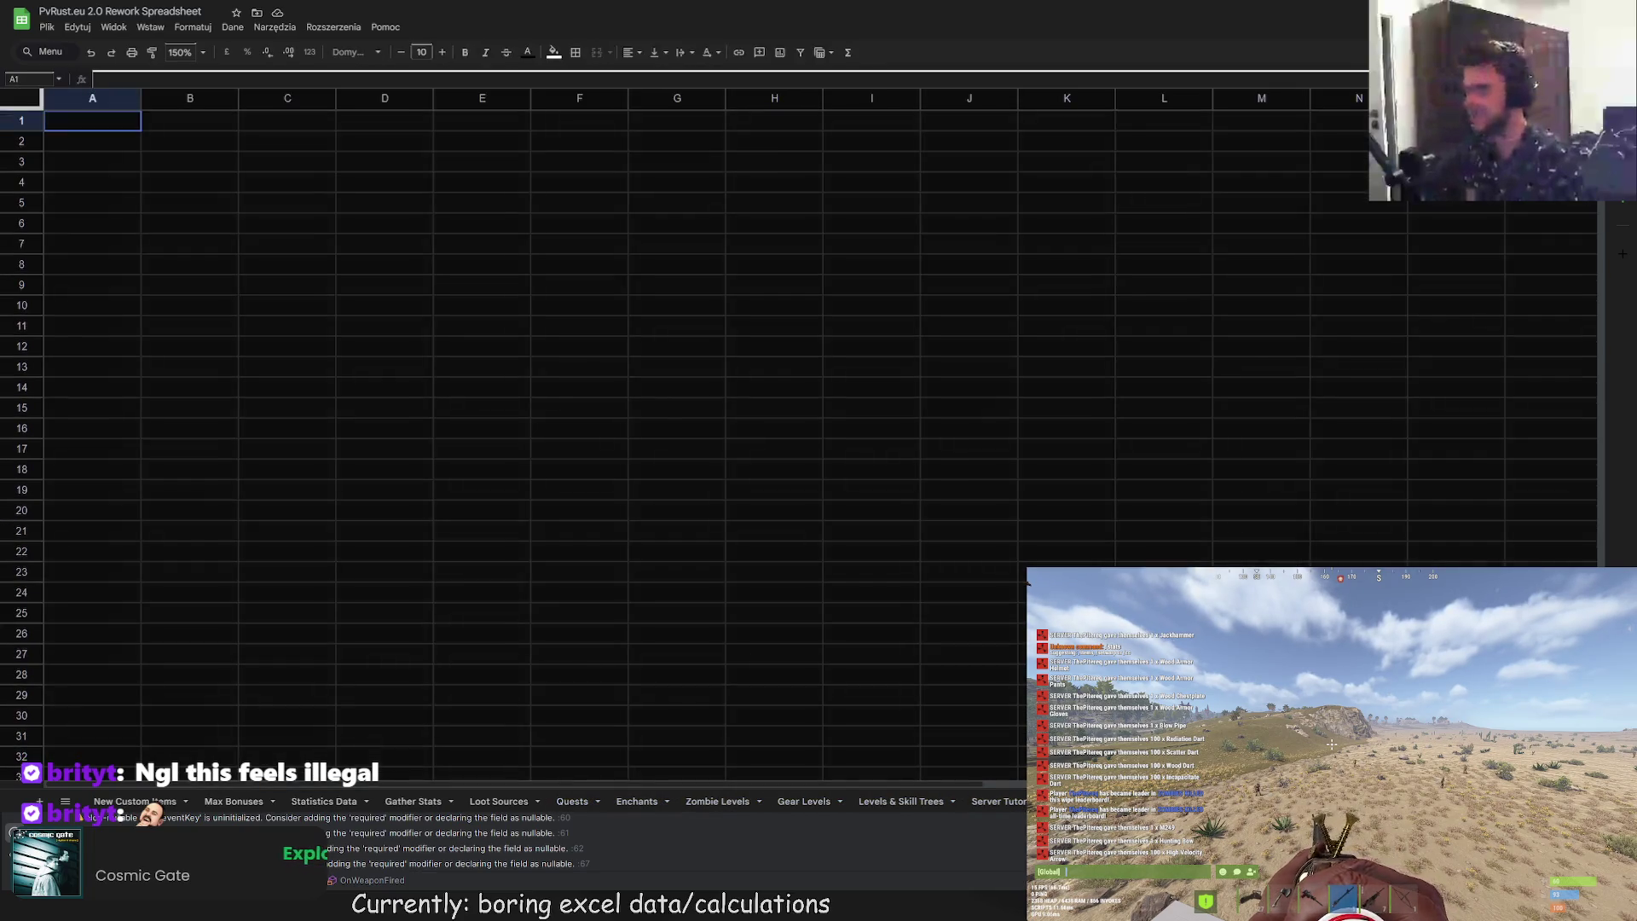
key(ctrl+Page_Down)
key(ctrl+Page_Down)
key(ctrl+Page_Down)
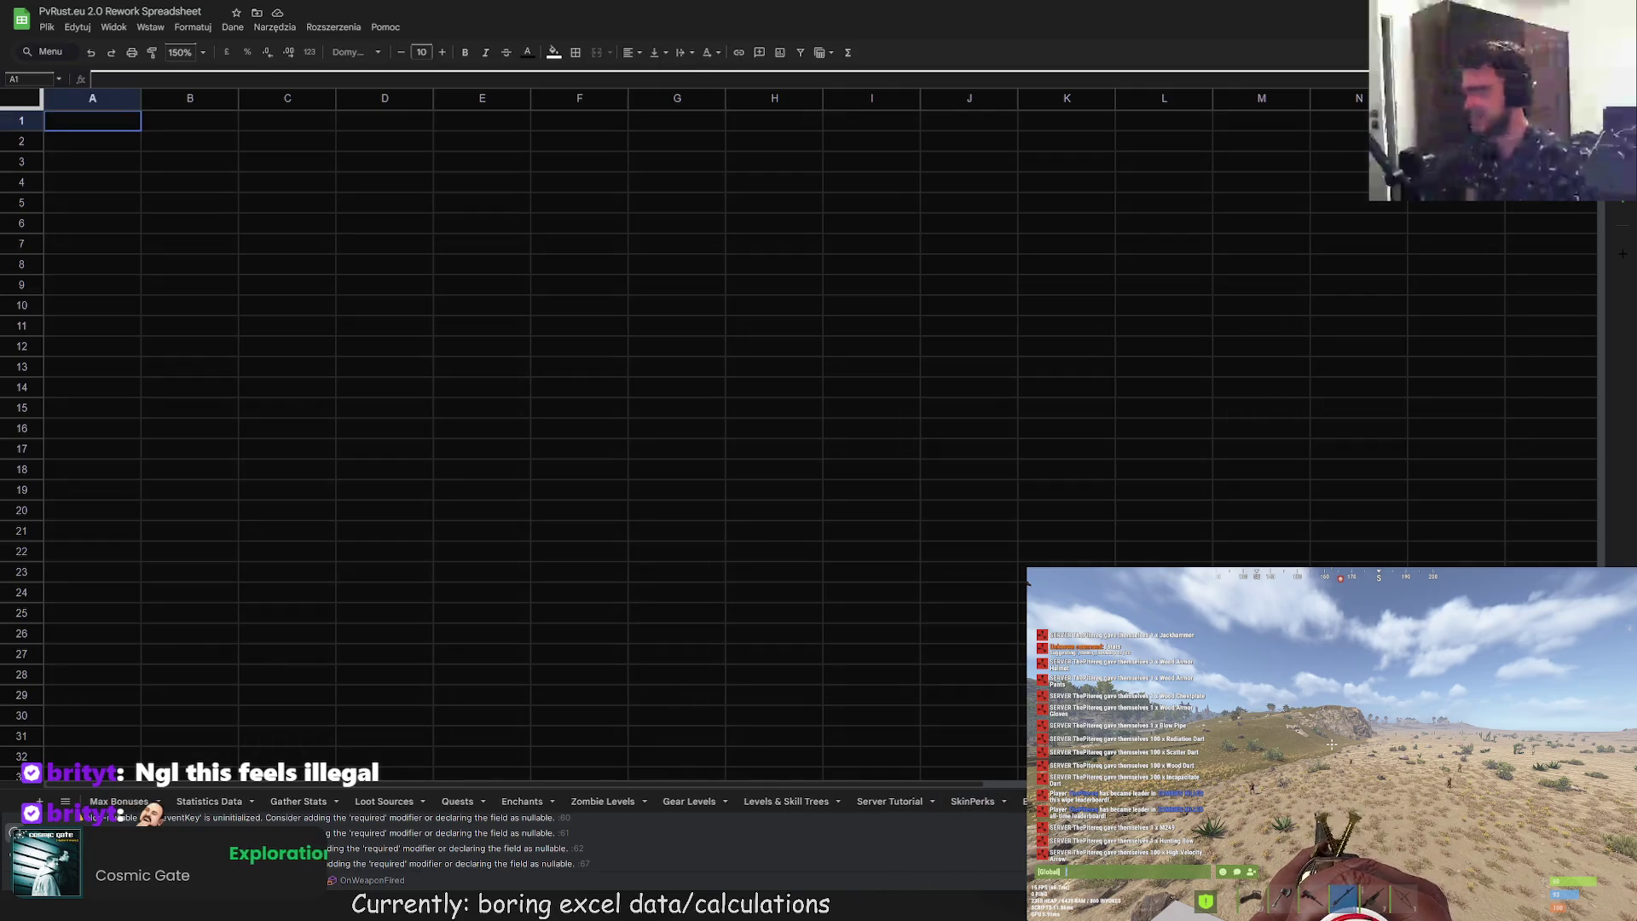
key(ctrl+Page_Down)
key(ctrl+Page_Down)
key(ctrl+Page_Down)
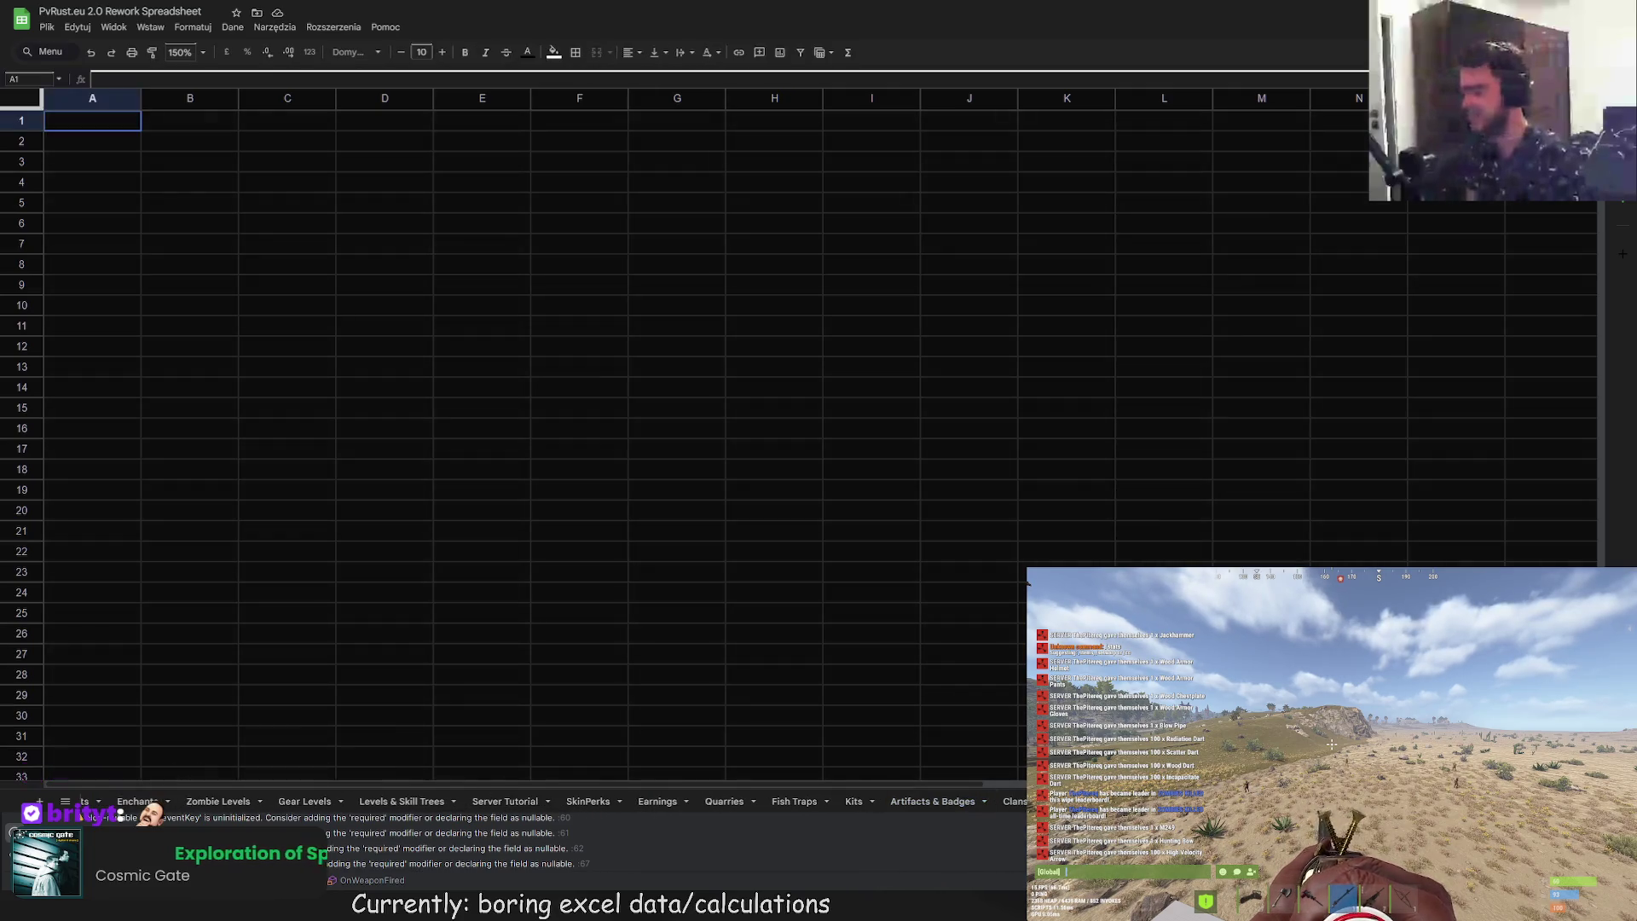
key(ctrl+Page_Down)
key(ctrl+Page_Down)
key(ctrl+Page_Down)
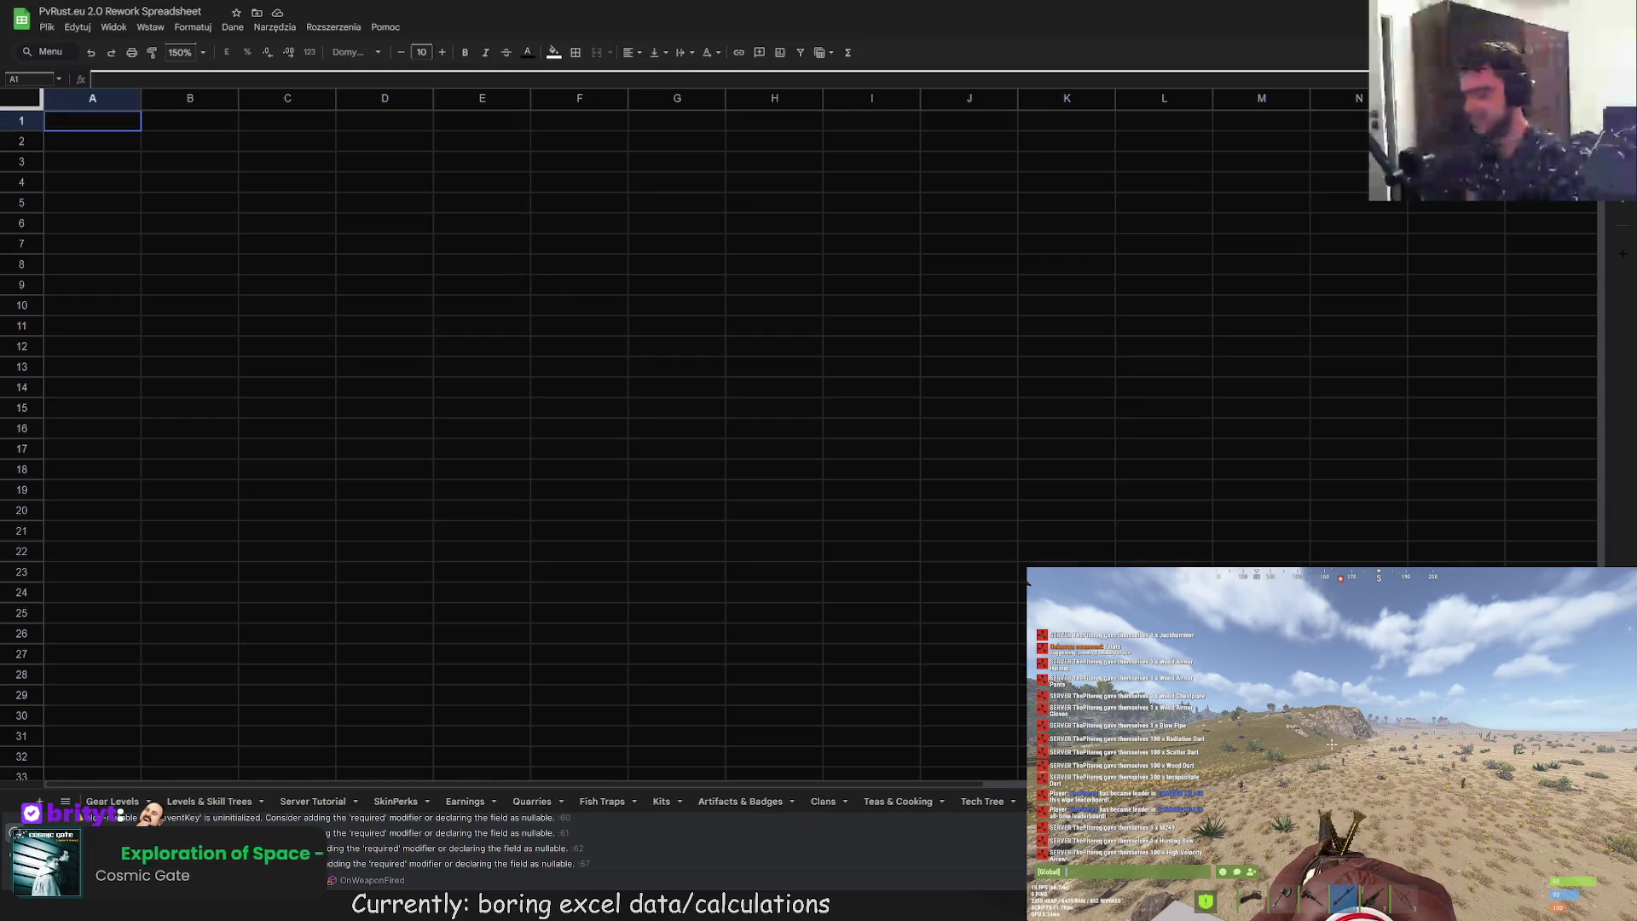
key(ctrl+Page_Up)
key(ctrl+Page_Up)
key(ctrl+Page_Up)
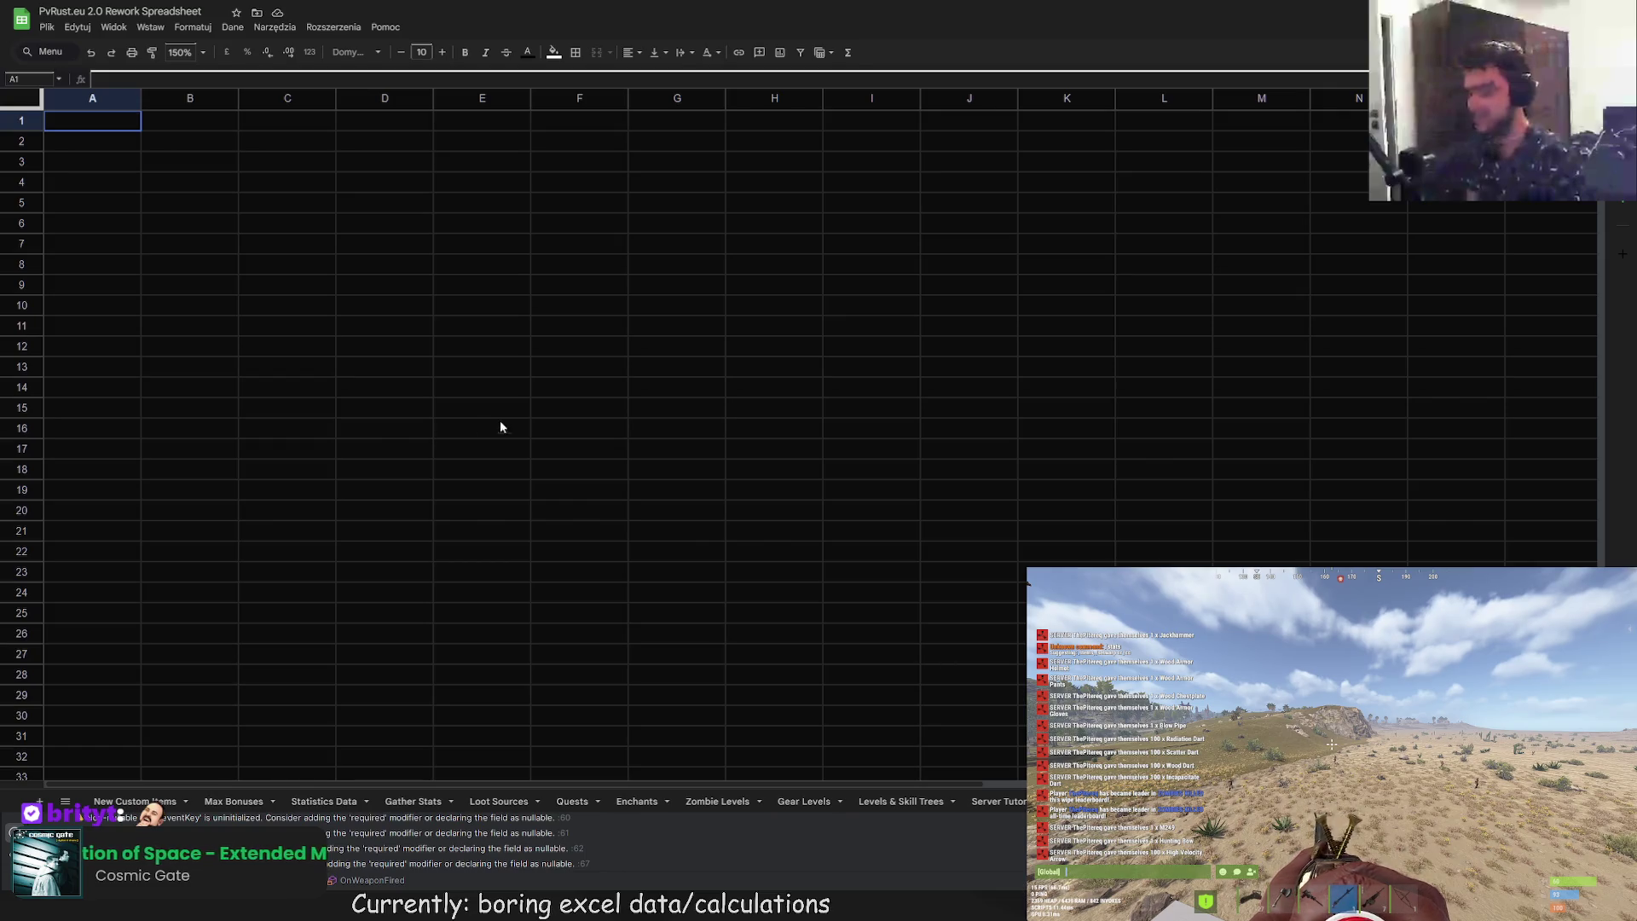
click(324, 803)
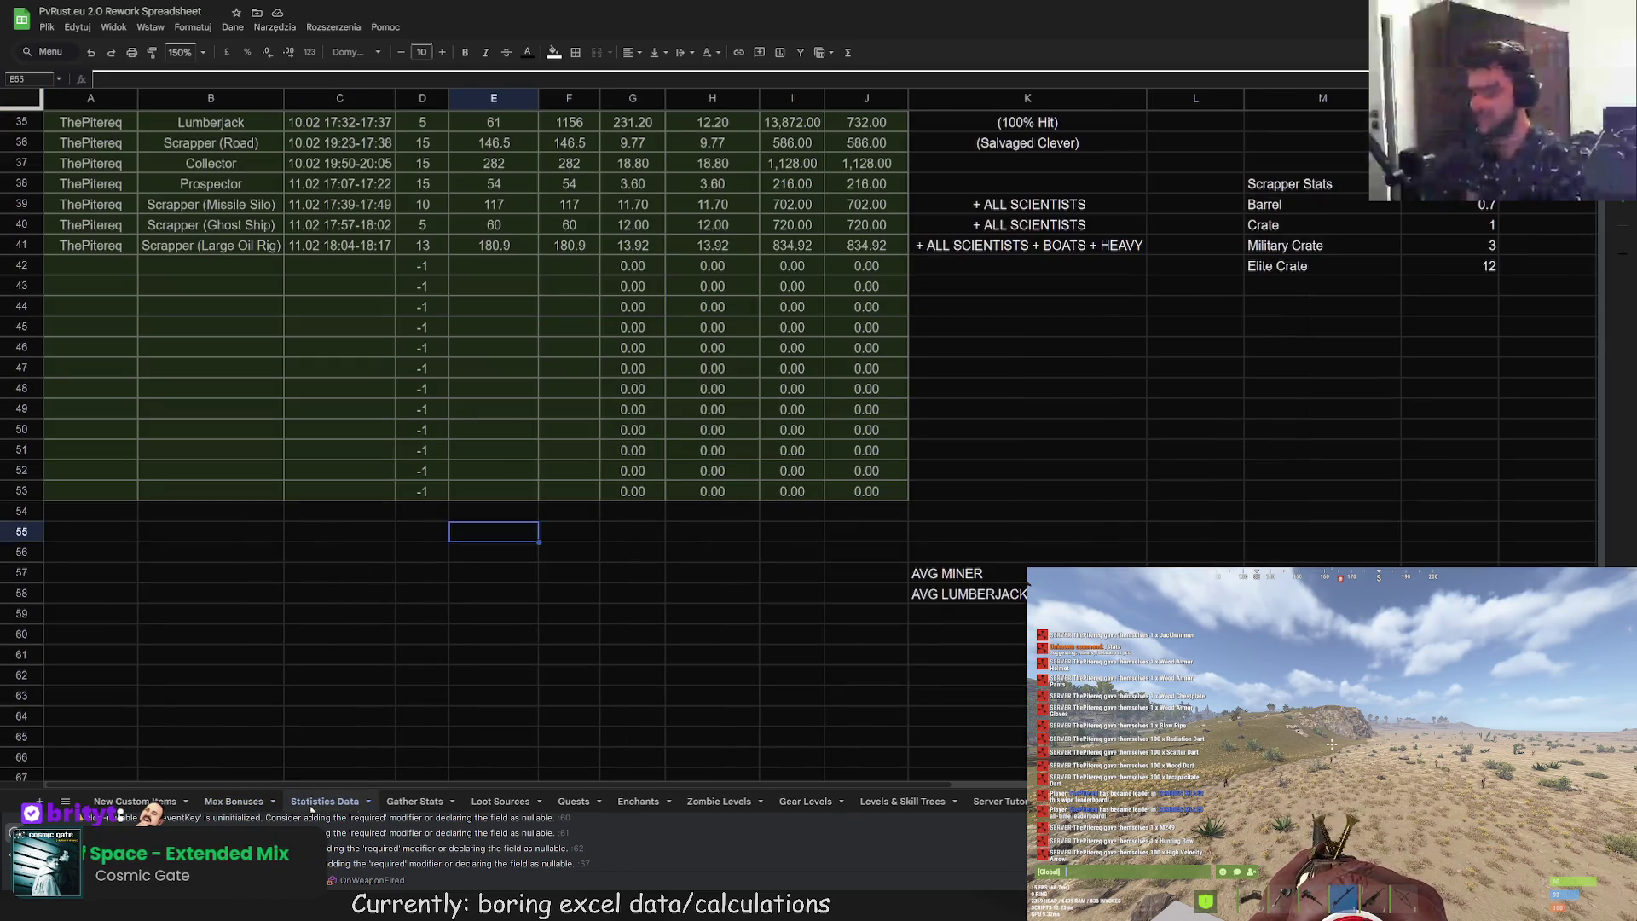
Step: Go back to Max Bonuses and add a right border to the Health Boost column Z2:Z25
click(411, 804)
click(499, 803)
click(236, 804)
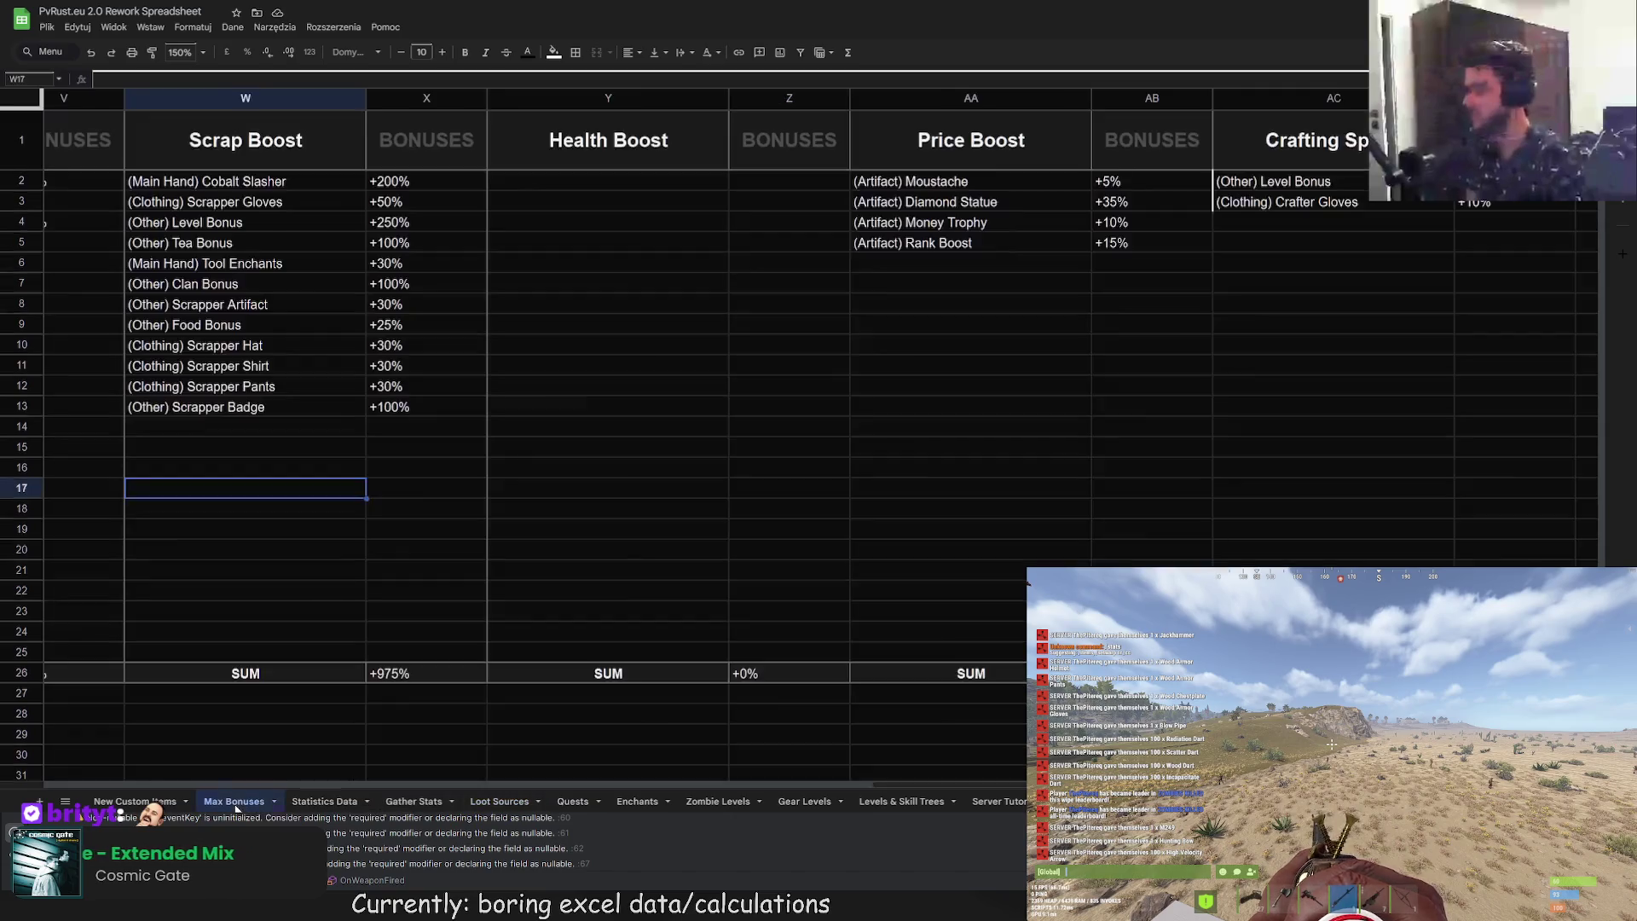
drag(790, 182, 765, 655)
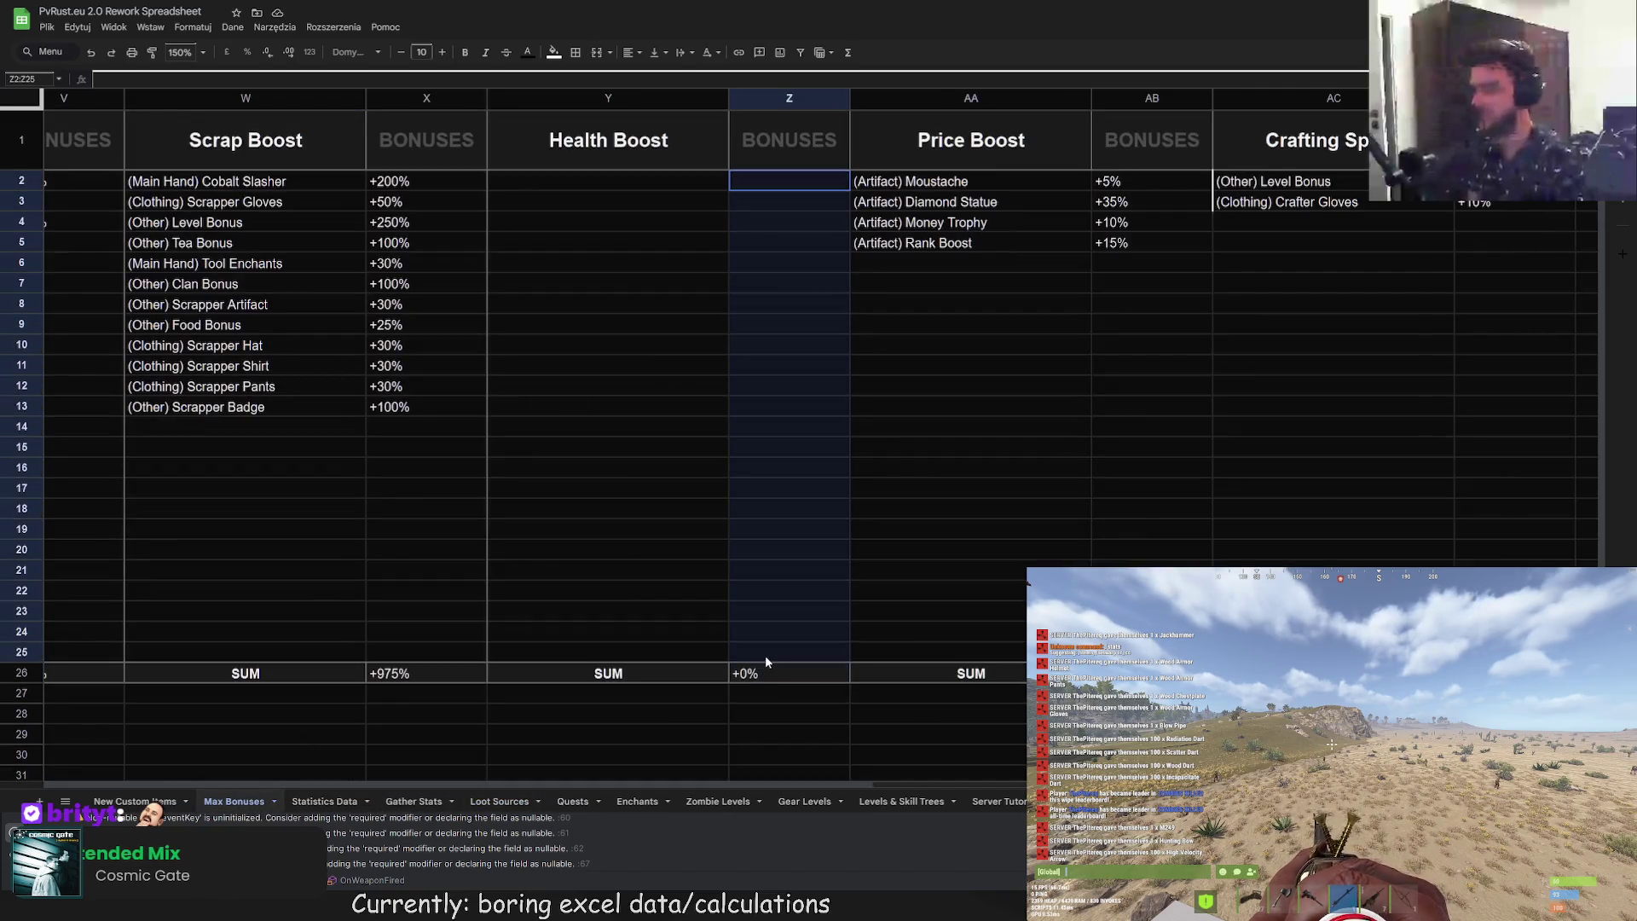
click(577, 56)
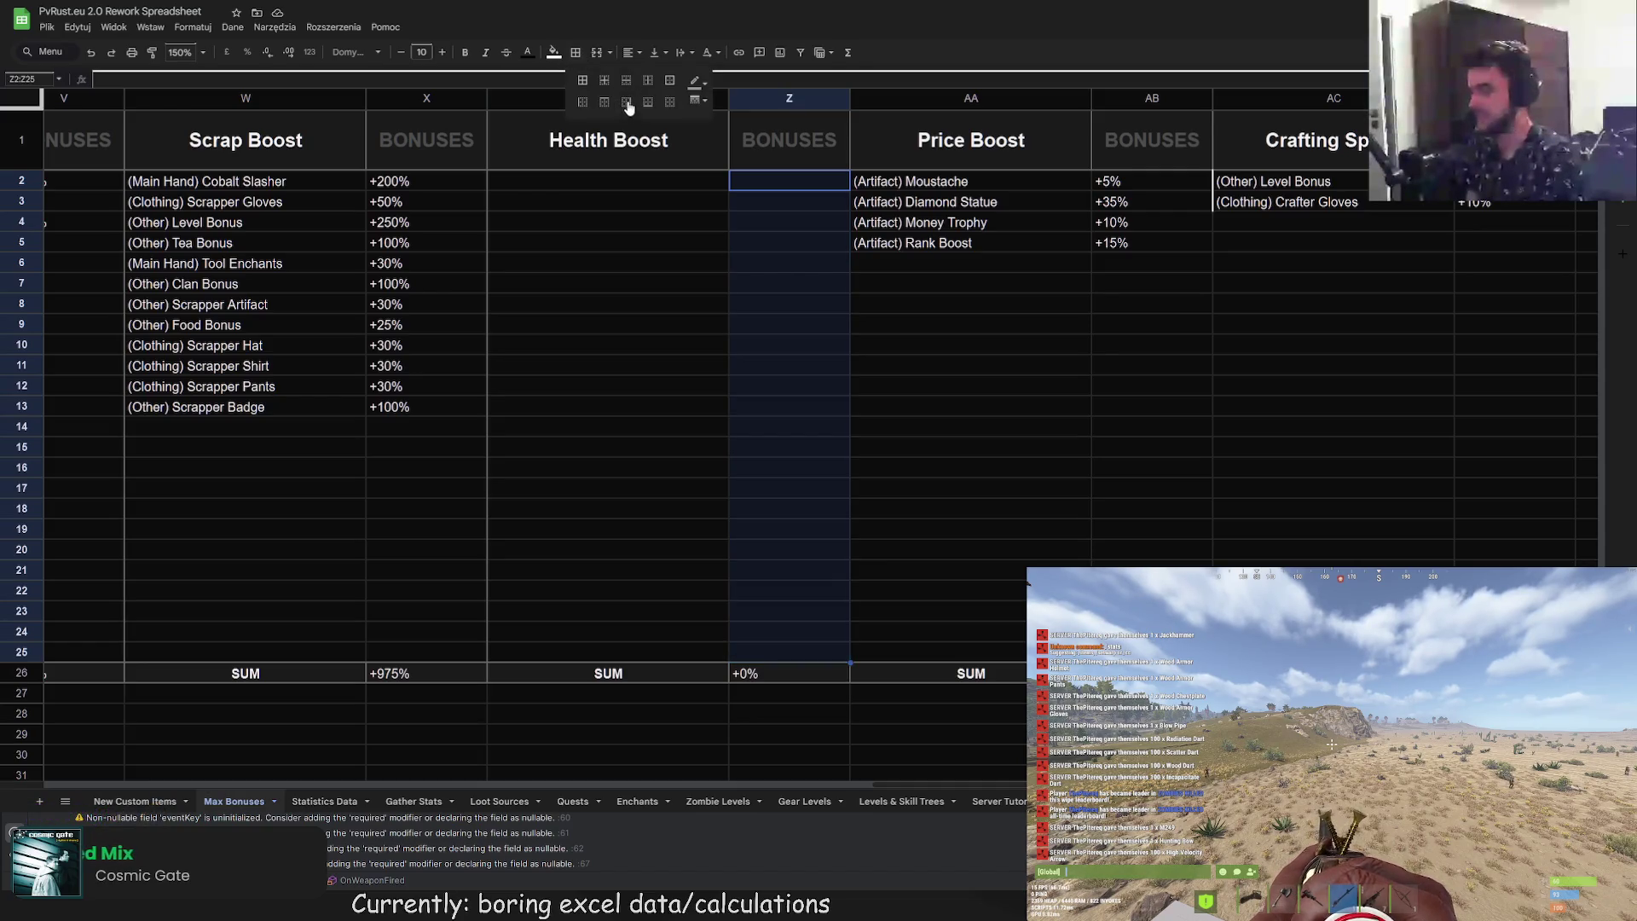
click(629, 105)
Step: Right-border the Price Boost AB2:AB25 and Crafting Speed AD2:AD25 columns, then deselect
drag(1108, 182, 1143, 652)
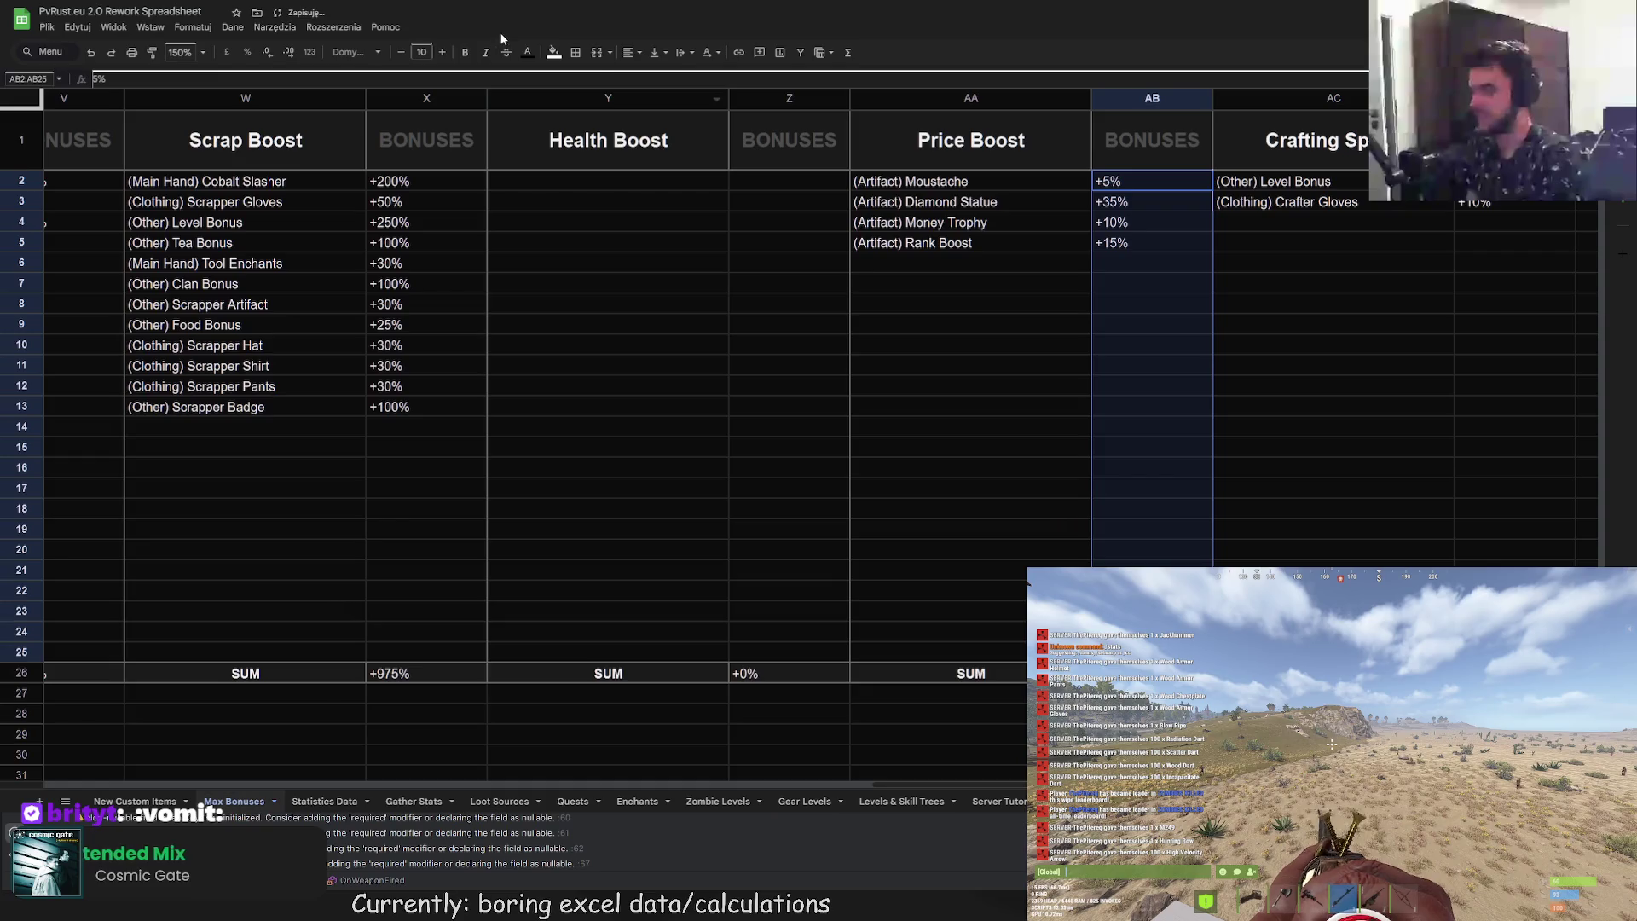
click(578, 56)
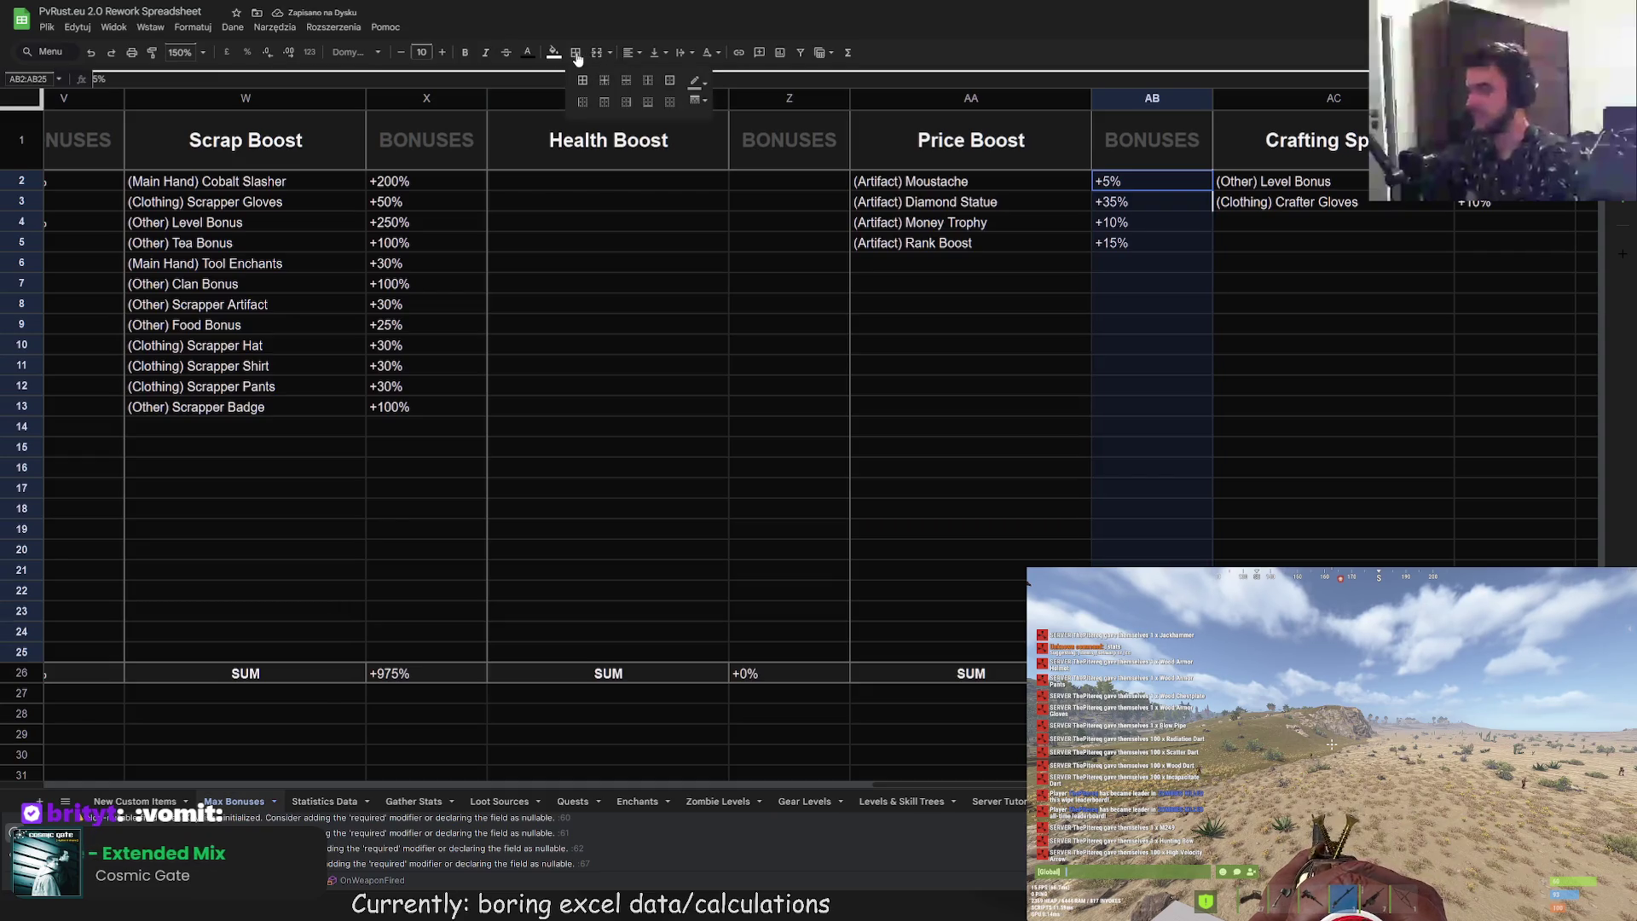
click(627, 105)
drag(1501, 181, 1509, 652)
click(577, 56)
click(626, 105)
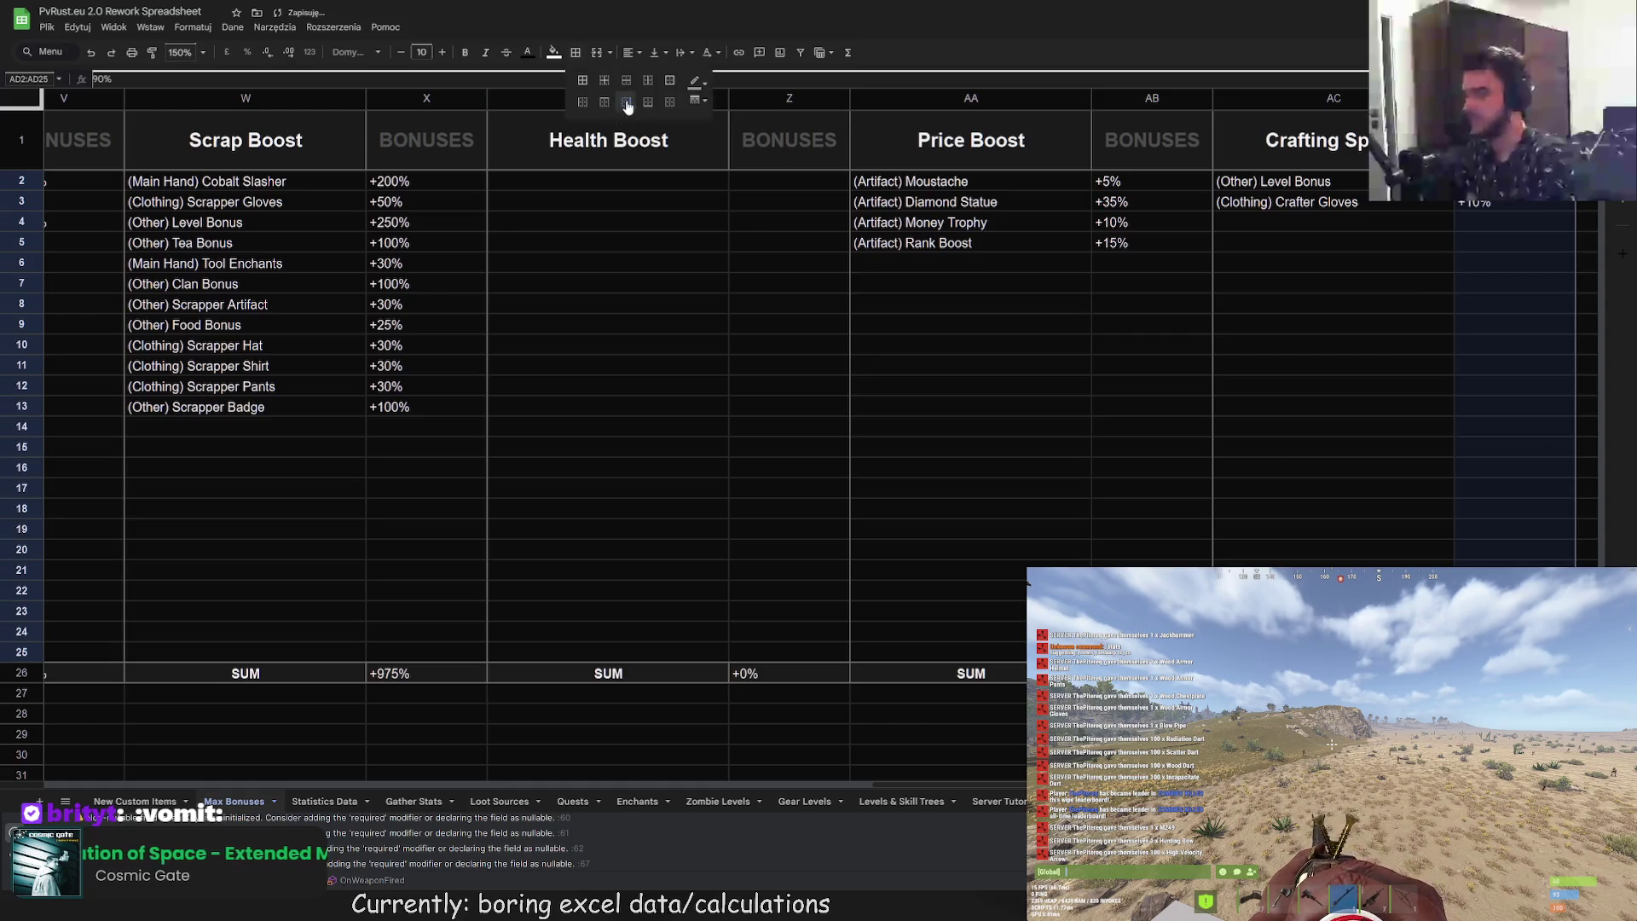
scroll(655, 780, left, 10)
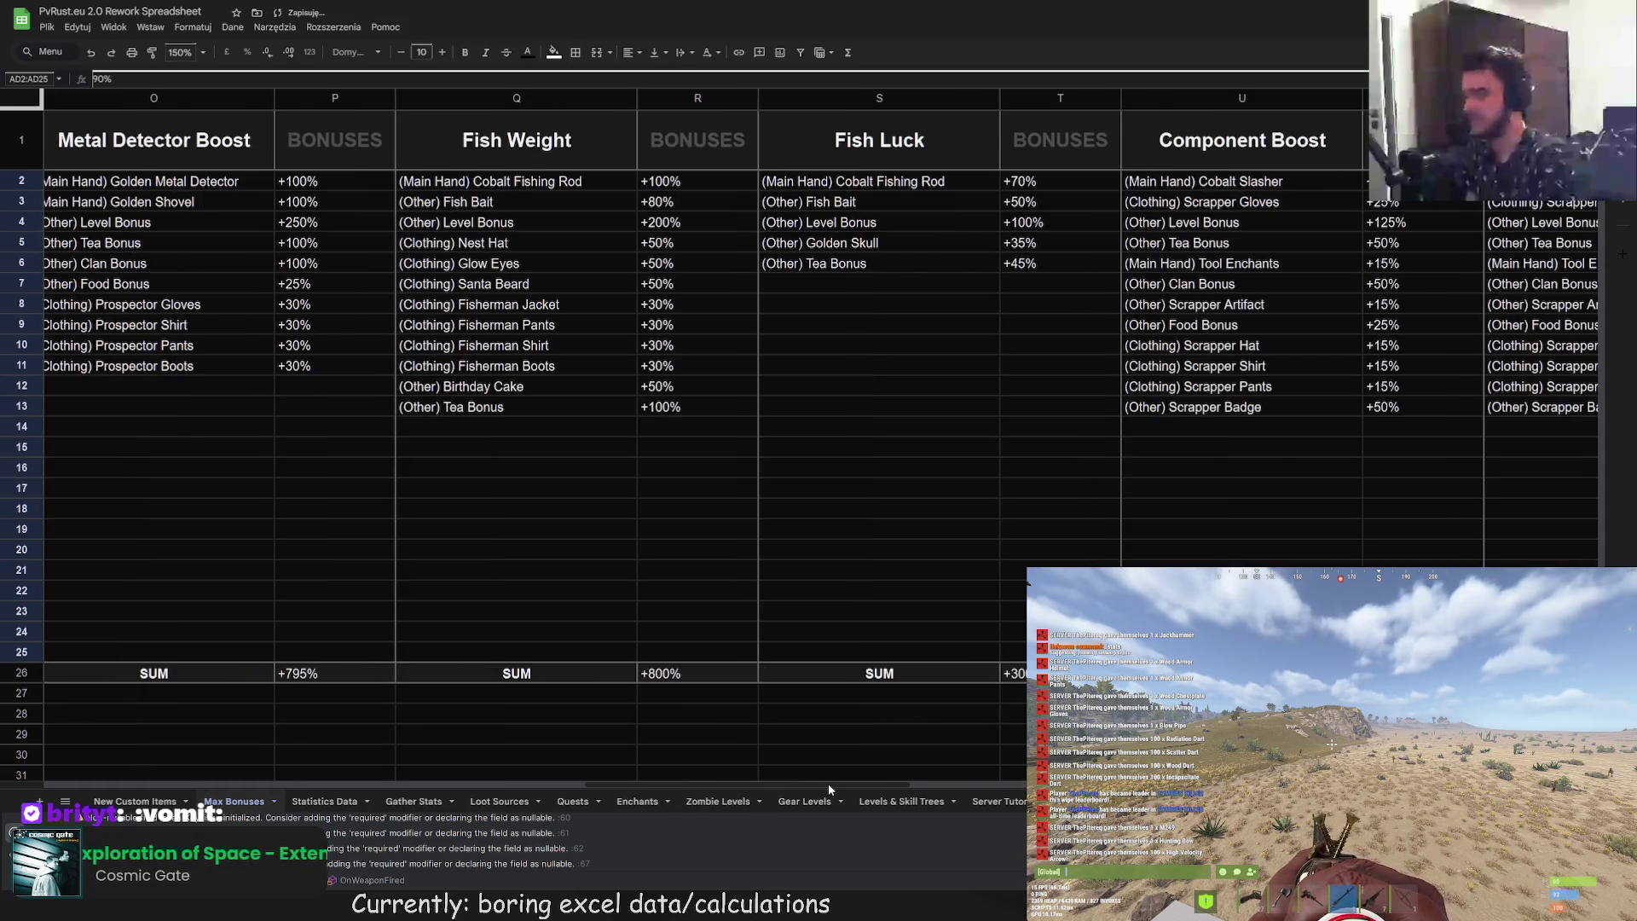
scroll(827, 783, right, 10)
scroll(682, 427, right, 10)
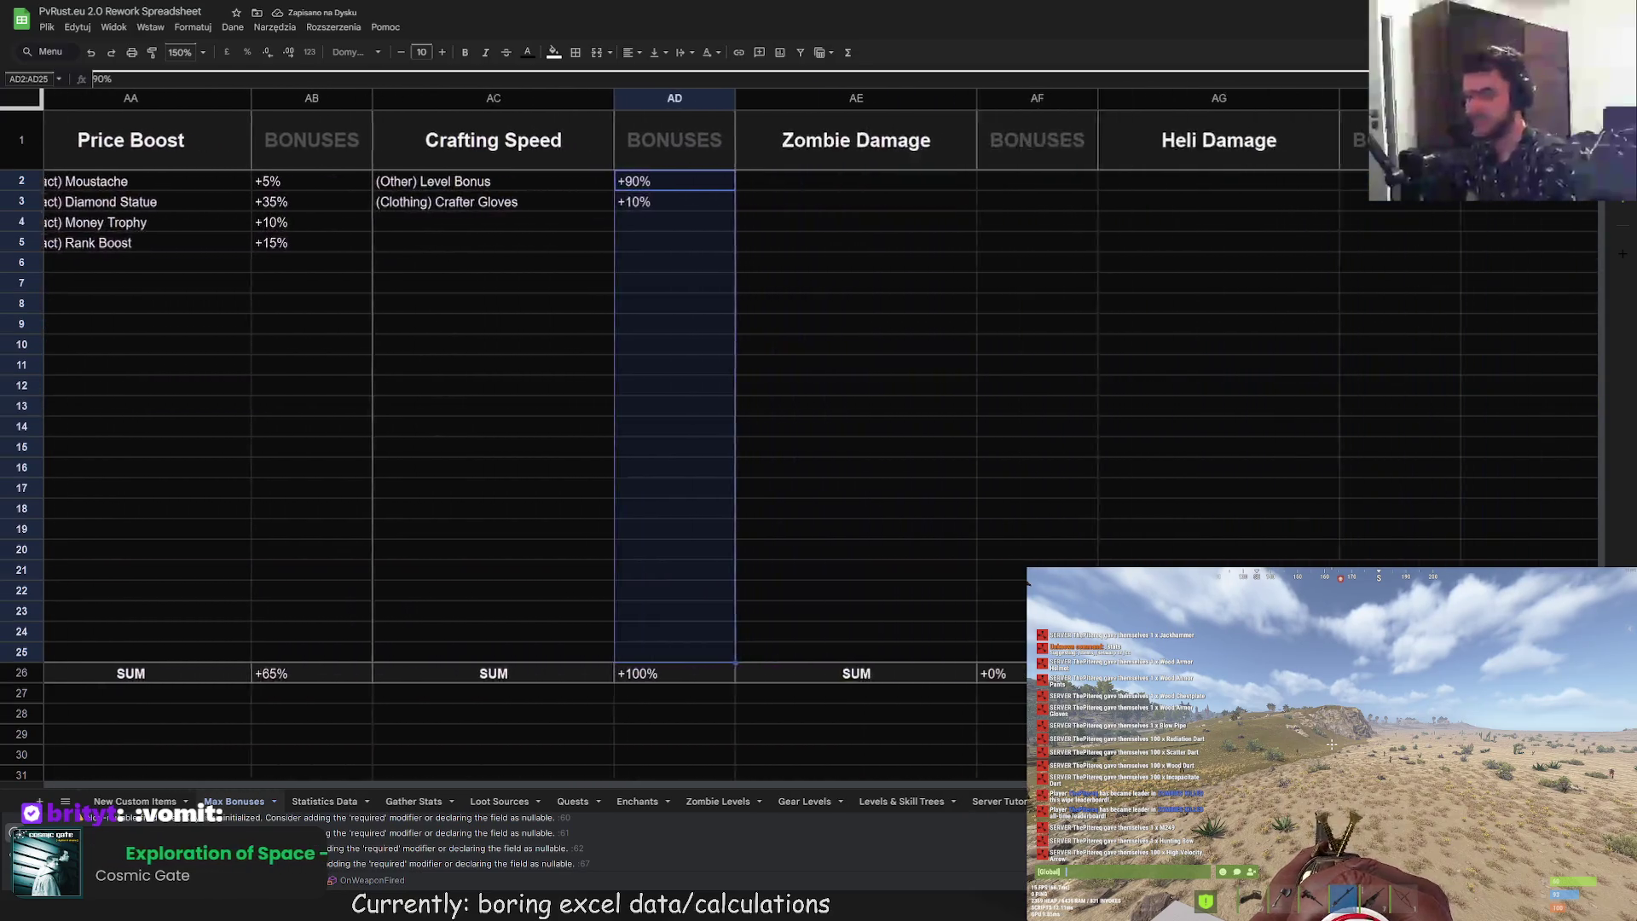
scroll(546, 426, left, 5)
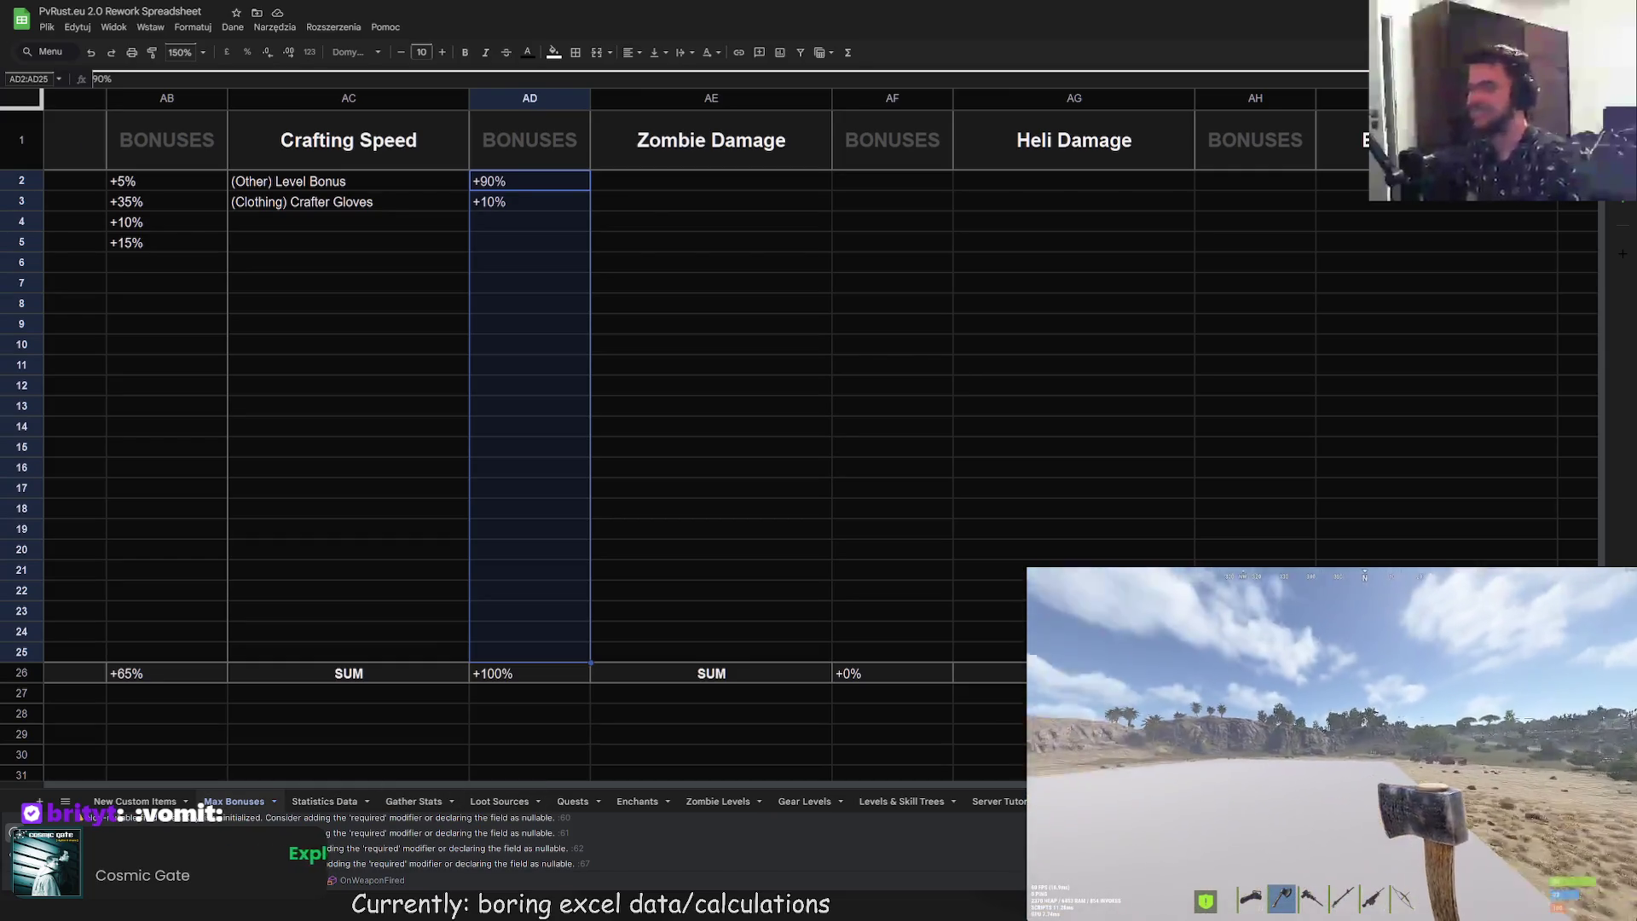
click(349, 610)
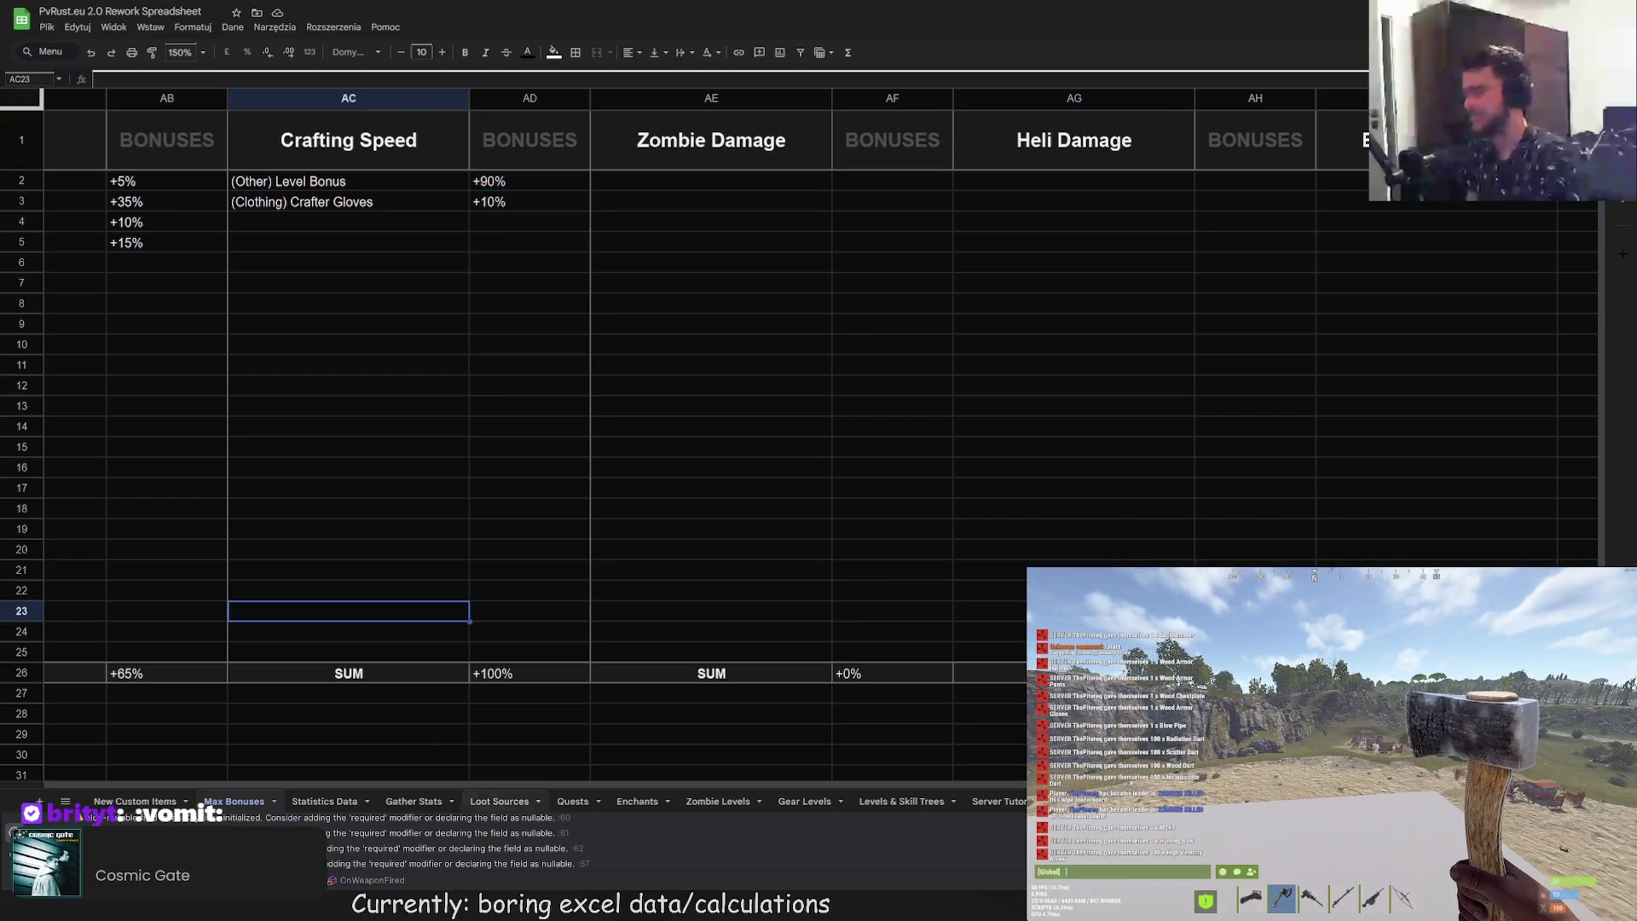
Step: Cycle through Loot Sources, Gather Stats, Zombie Levels and Statistics Data to the Heli/Bradley gear sheet
click(499, 802)
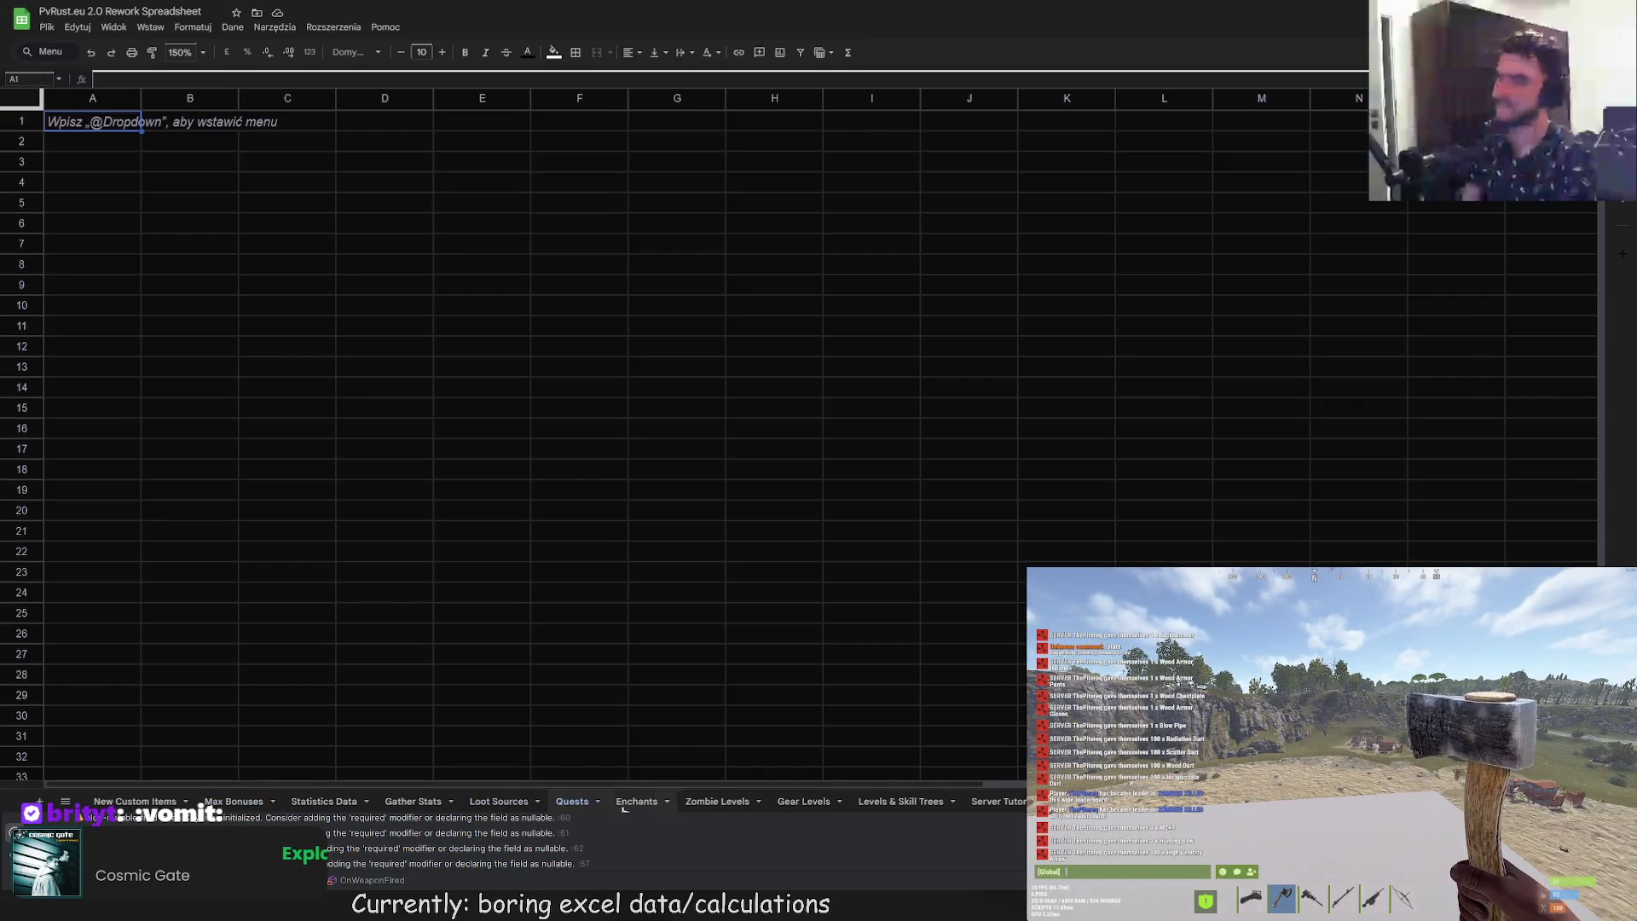
click(433, 802)
key(ctrl+Page_Up)
key(ctrl+Page_Up)
key(ctrl+Page_Up)
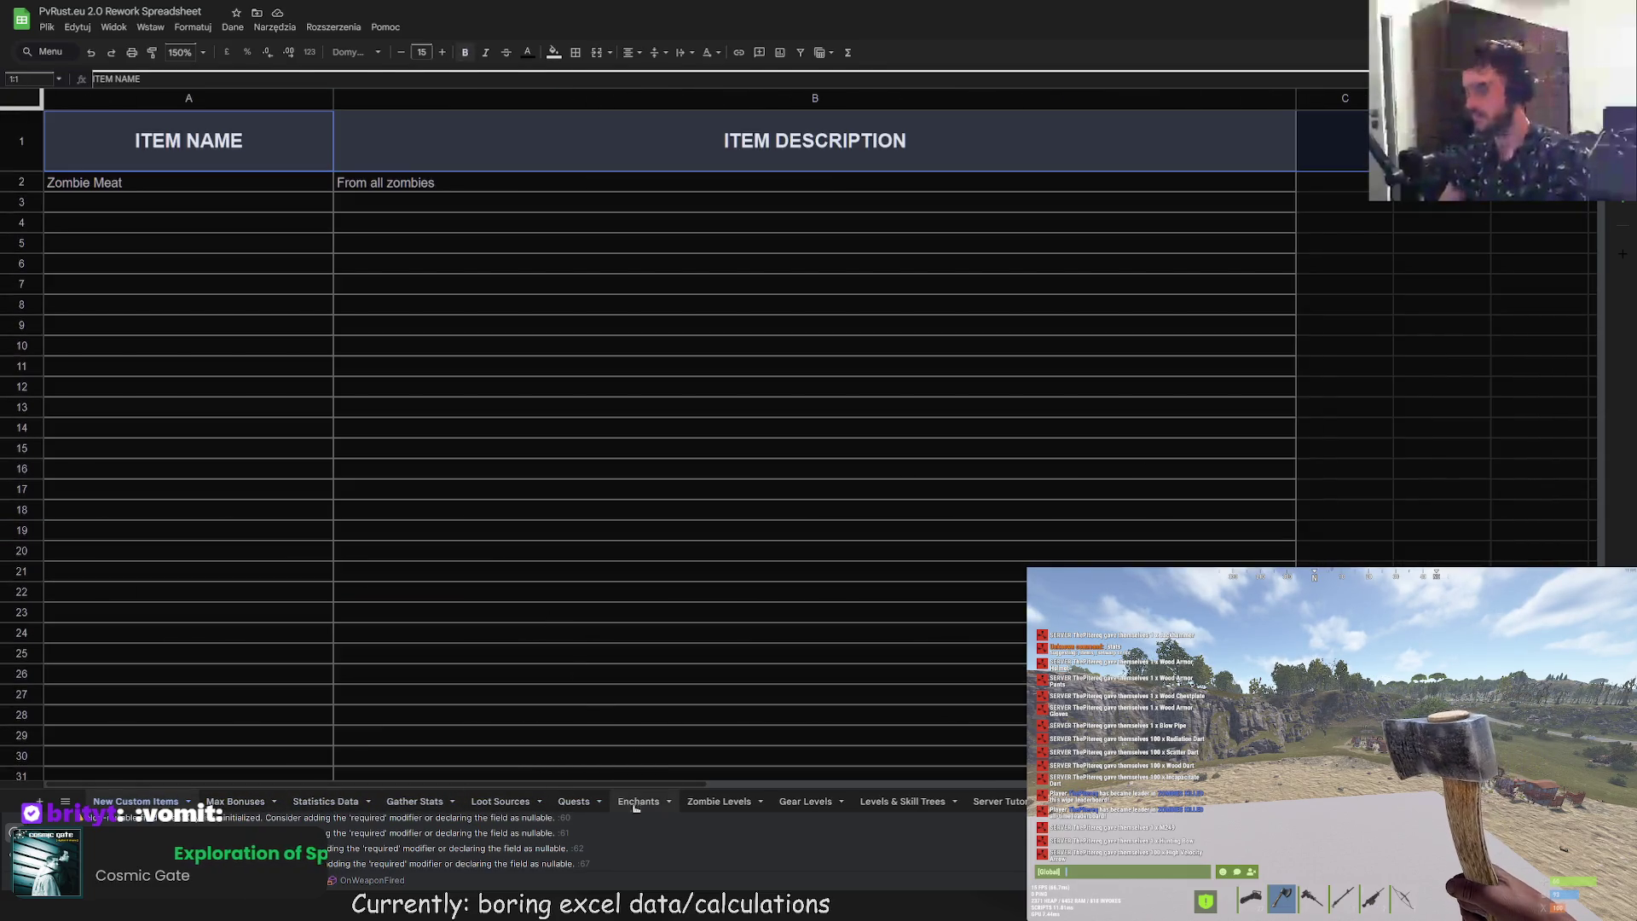
click(711, 803)
key(ctrl+Page_Down)
key(ctrl+Page_Down)
key(ctrl+Page_Up)
key(ctrl+Page_Up)
key(ctrl+Page_Up)
key(ctrl+Page_Up)
click(326, 802)
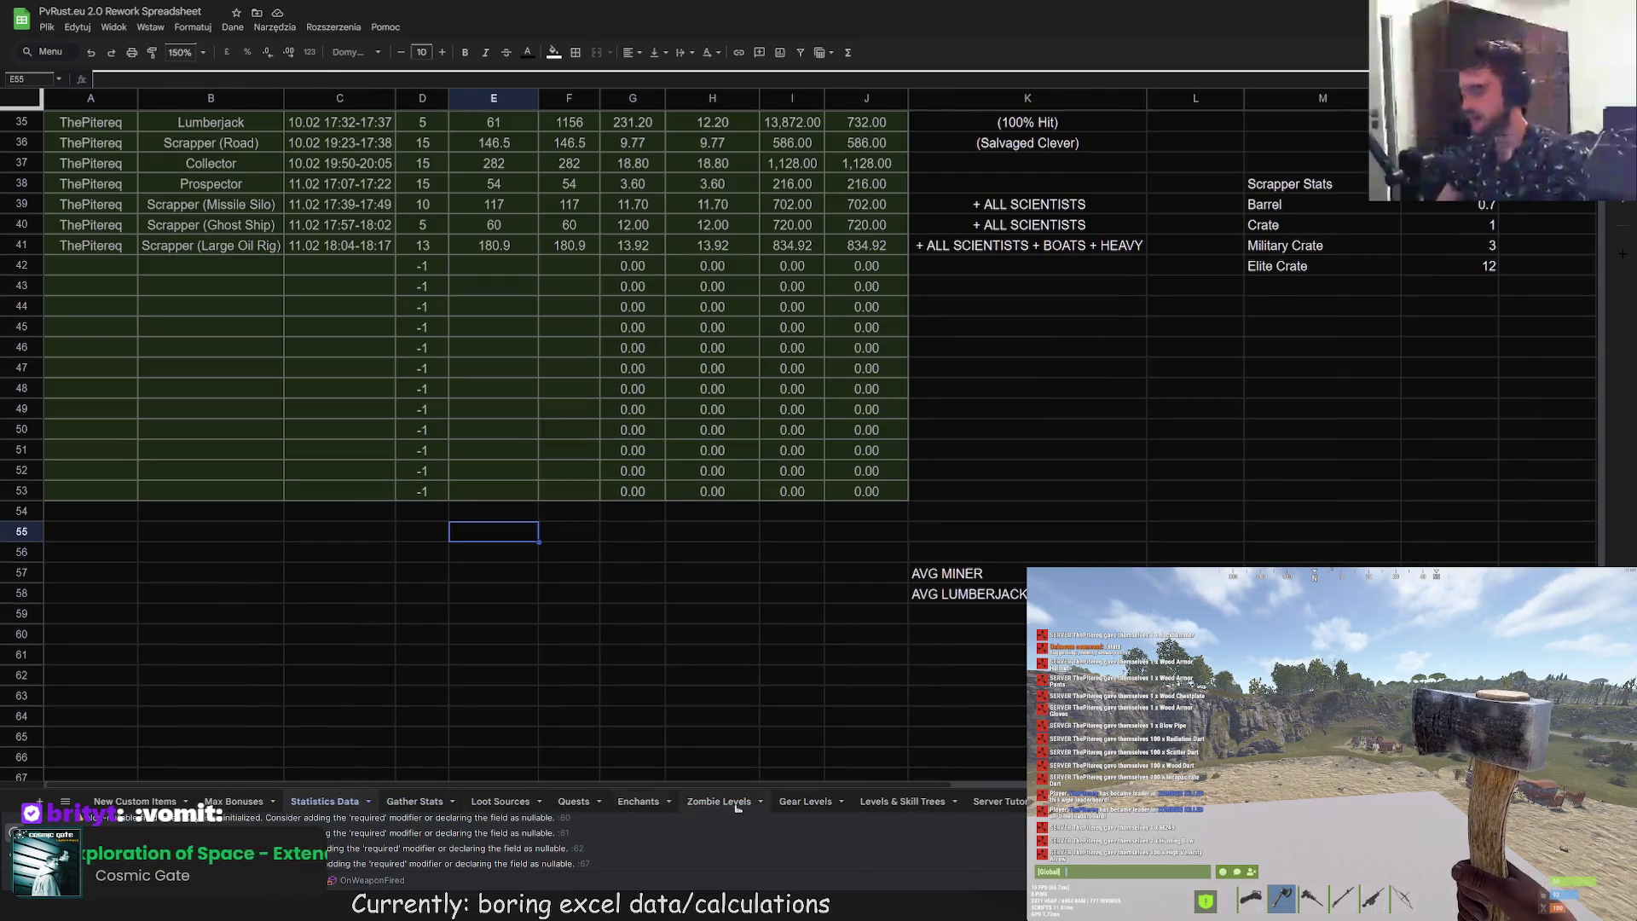
key(ctrl+Page_Up)
click(501, 474)
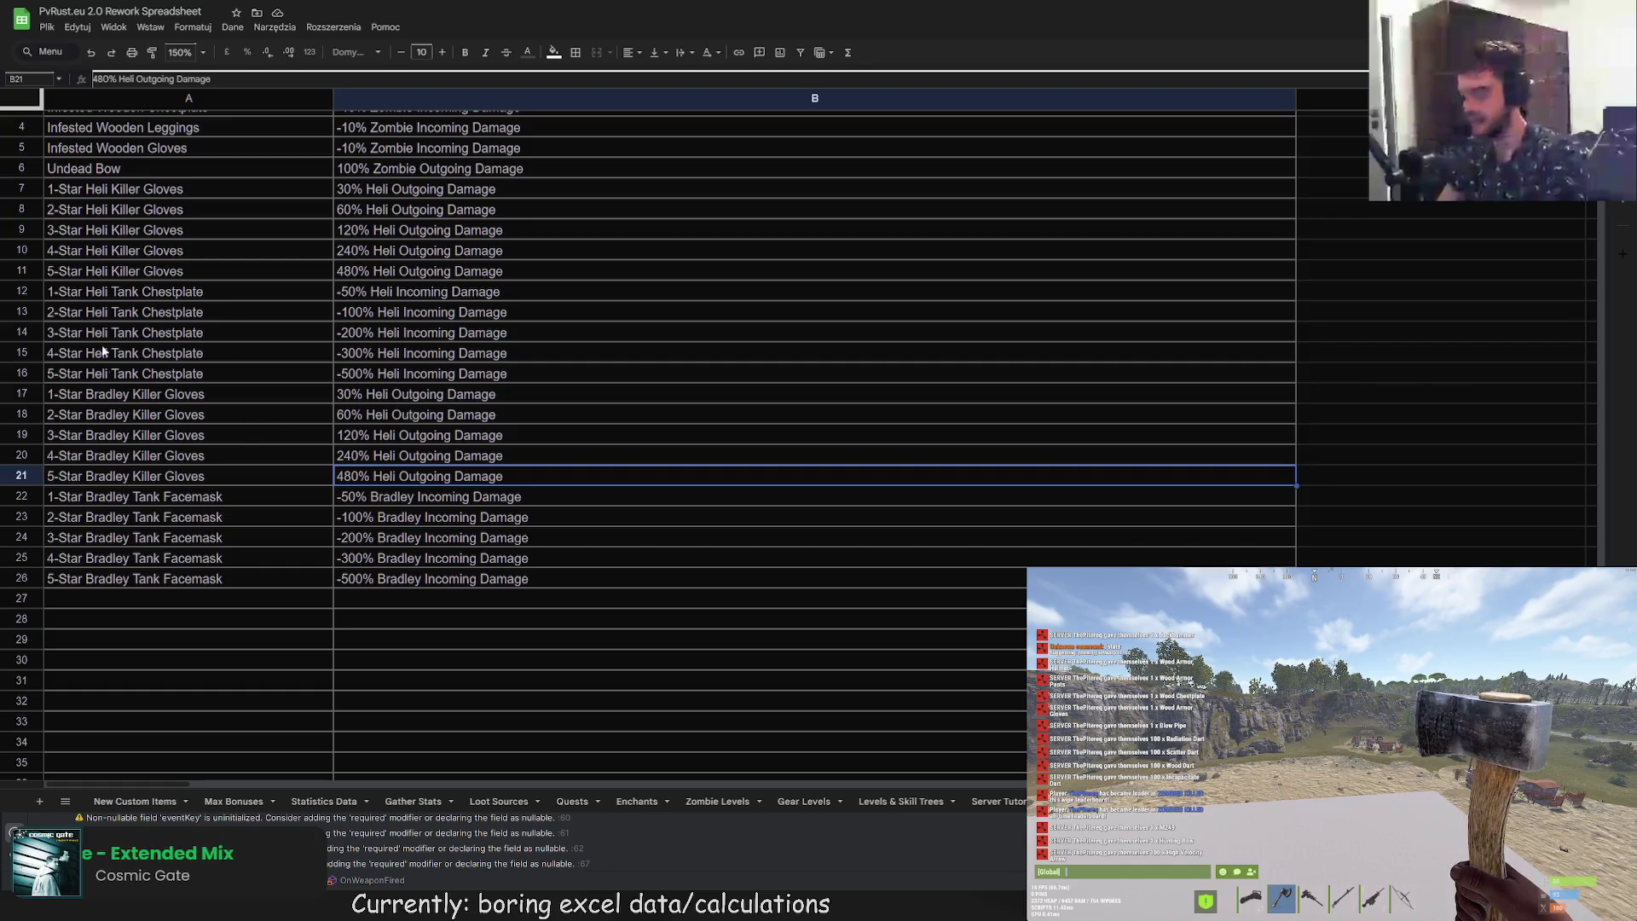
click(154, 331)
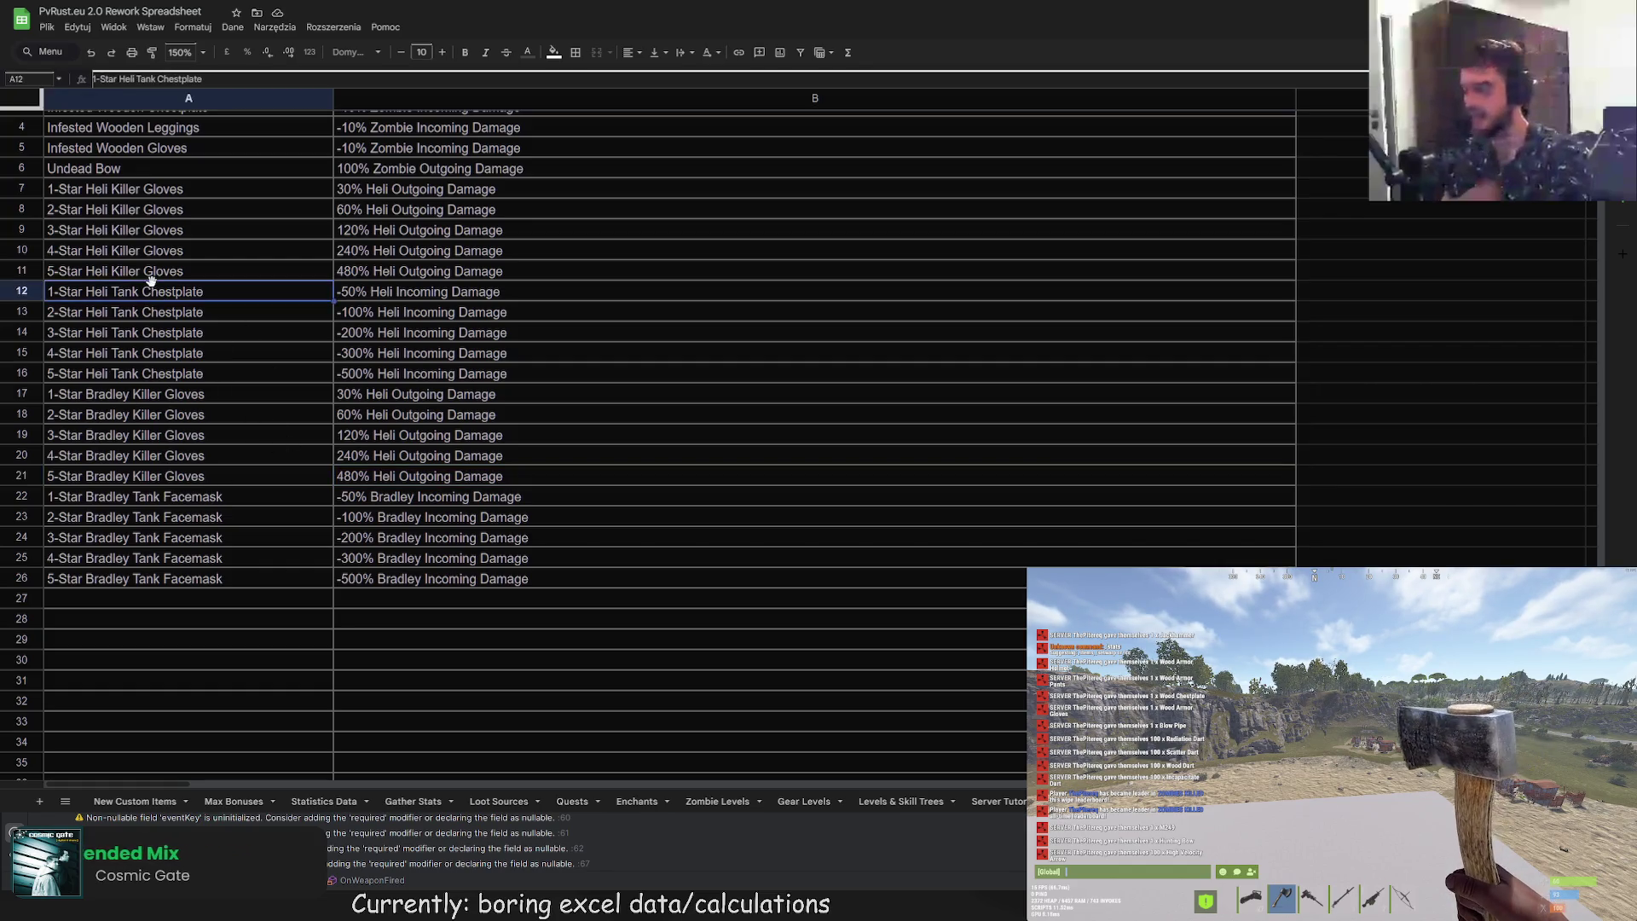
key(Up)
key(Up)
key(Up)
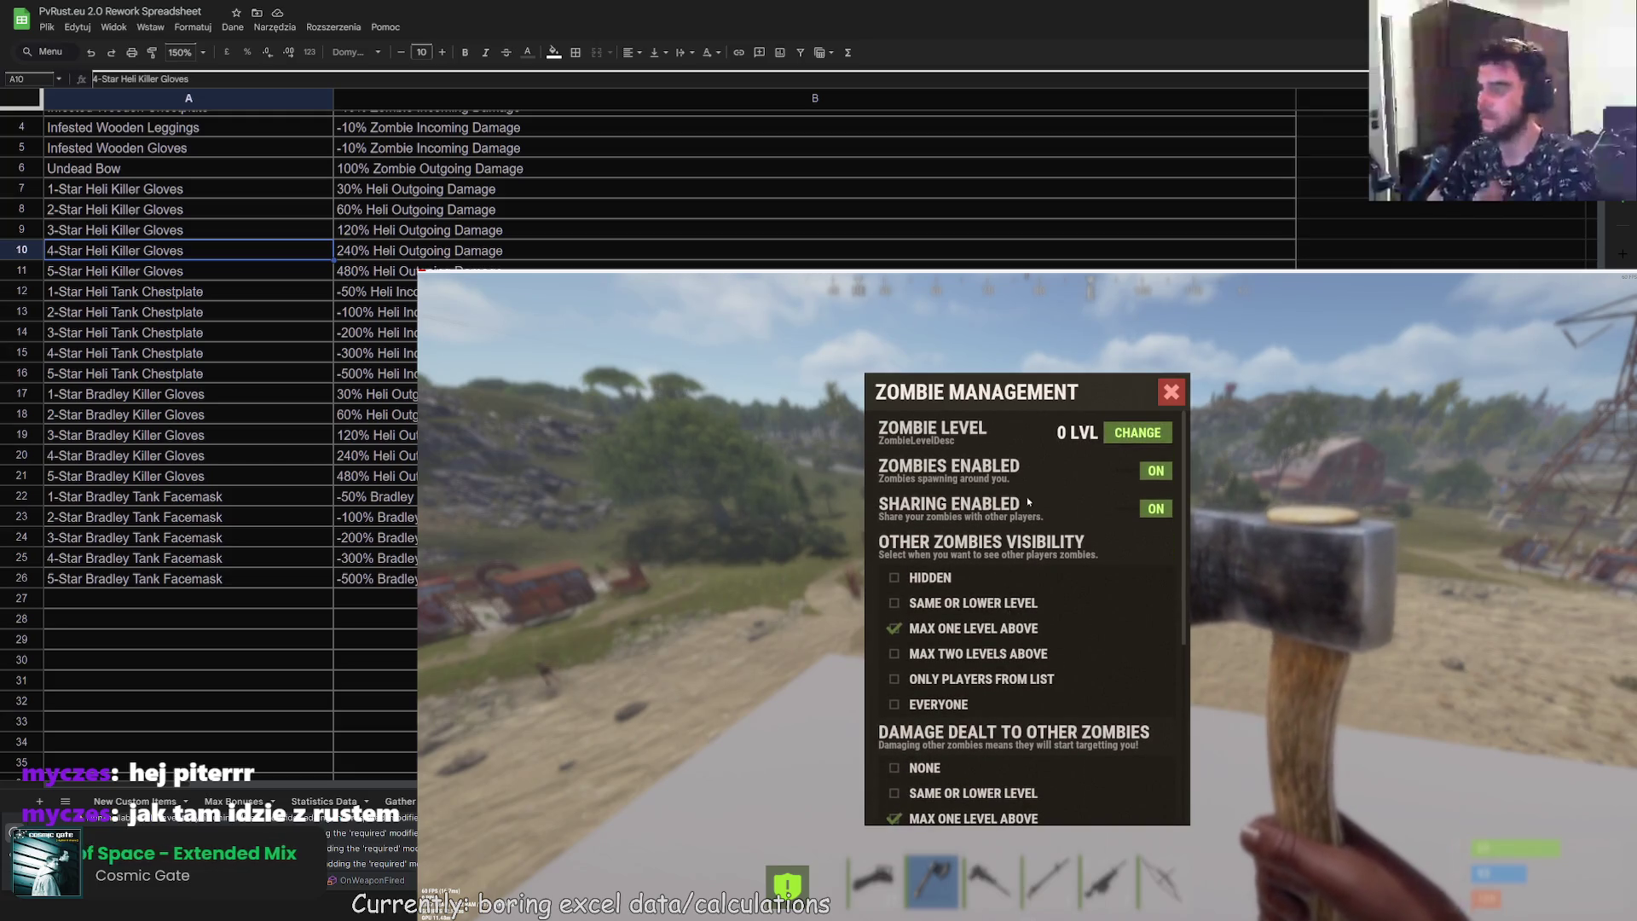
Step: Try the zombie level CHANGE button, close Zombie Management, swap chainsaw and axe, then open global chat
click(1115, 436)
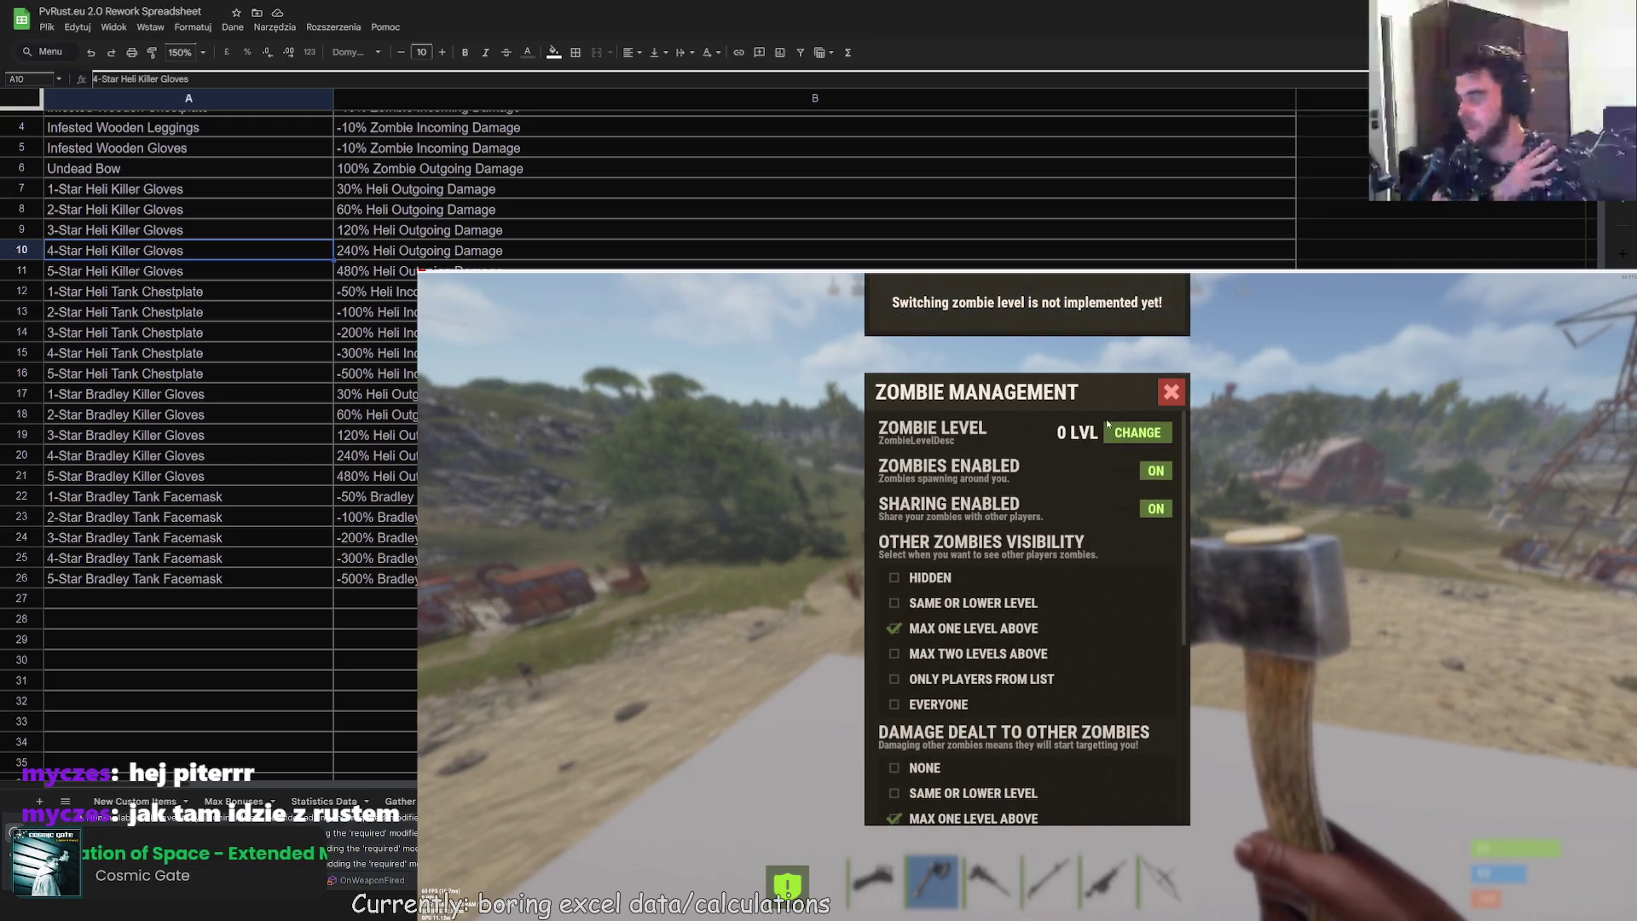
click(1173, 393)
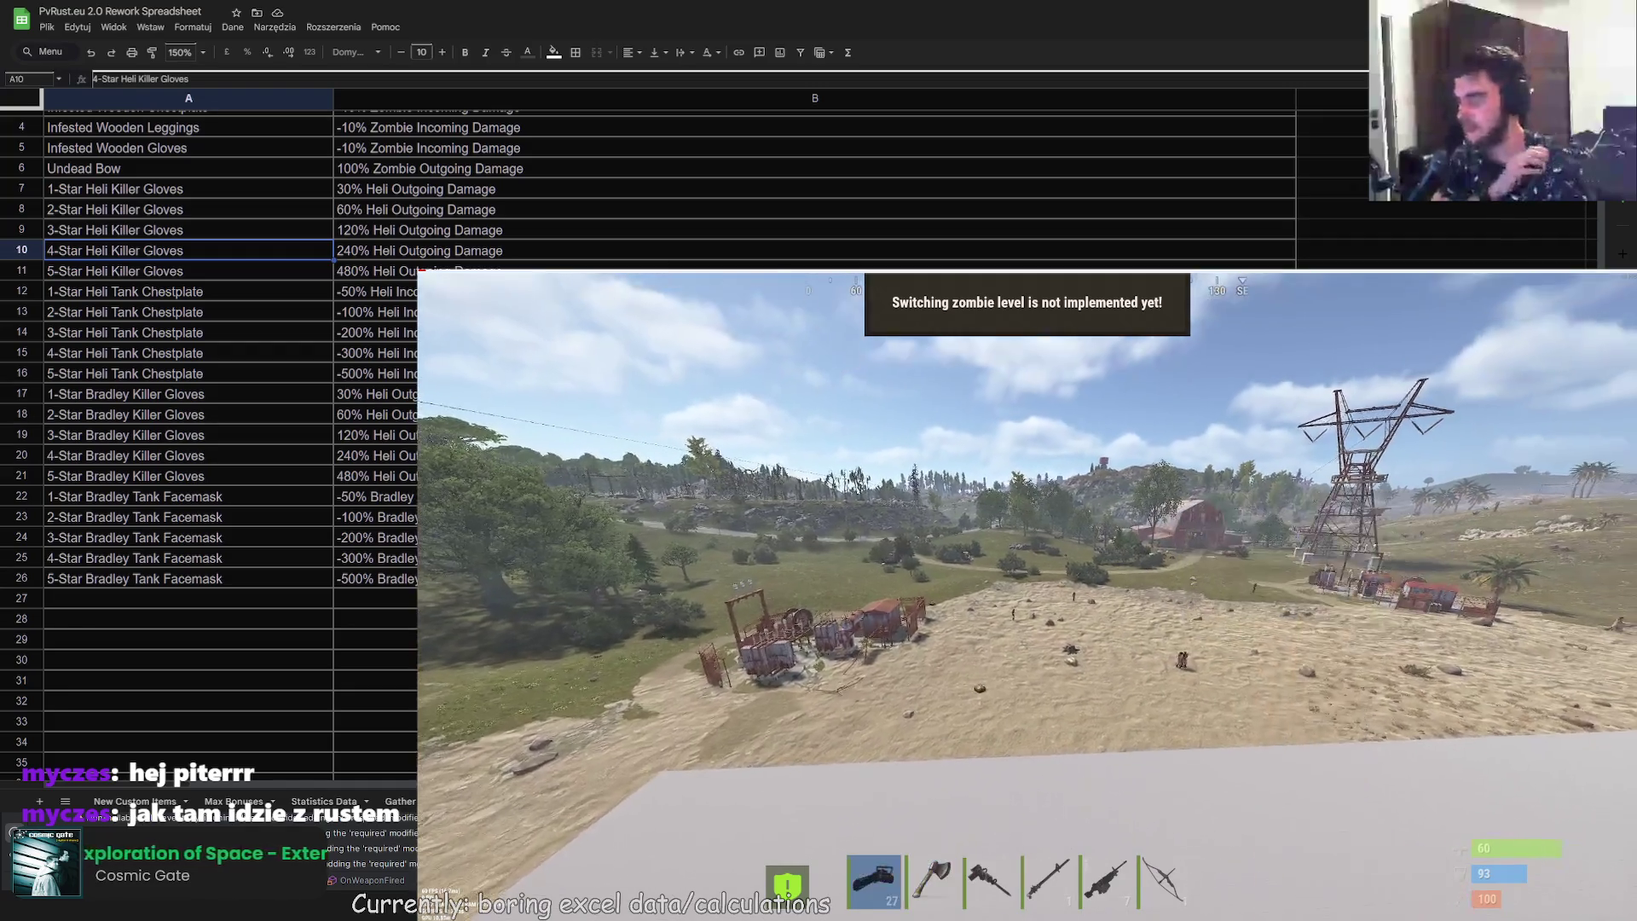
key(1)
key(2)
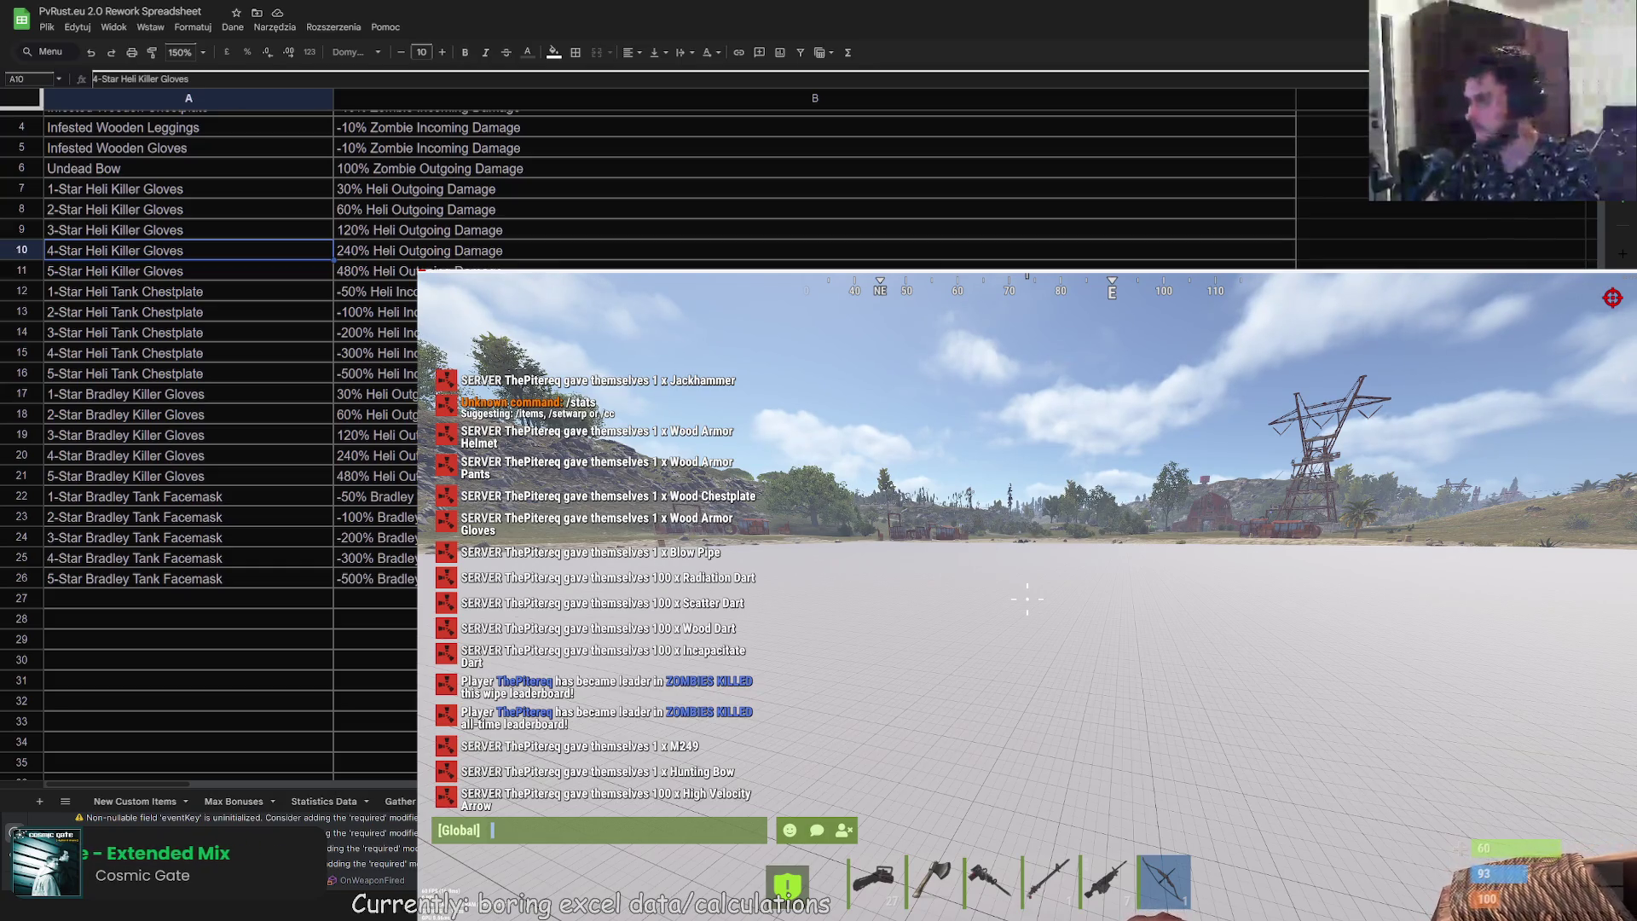
key(Escape)
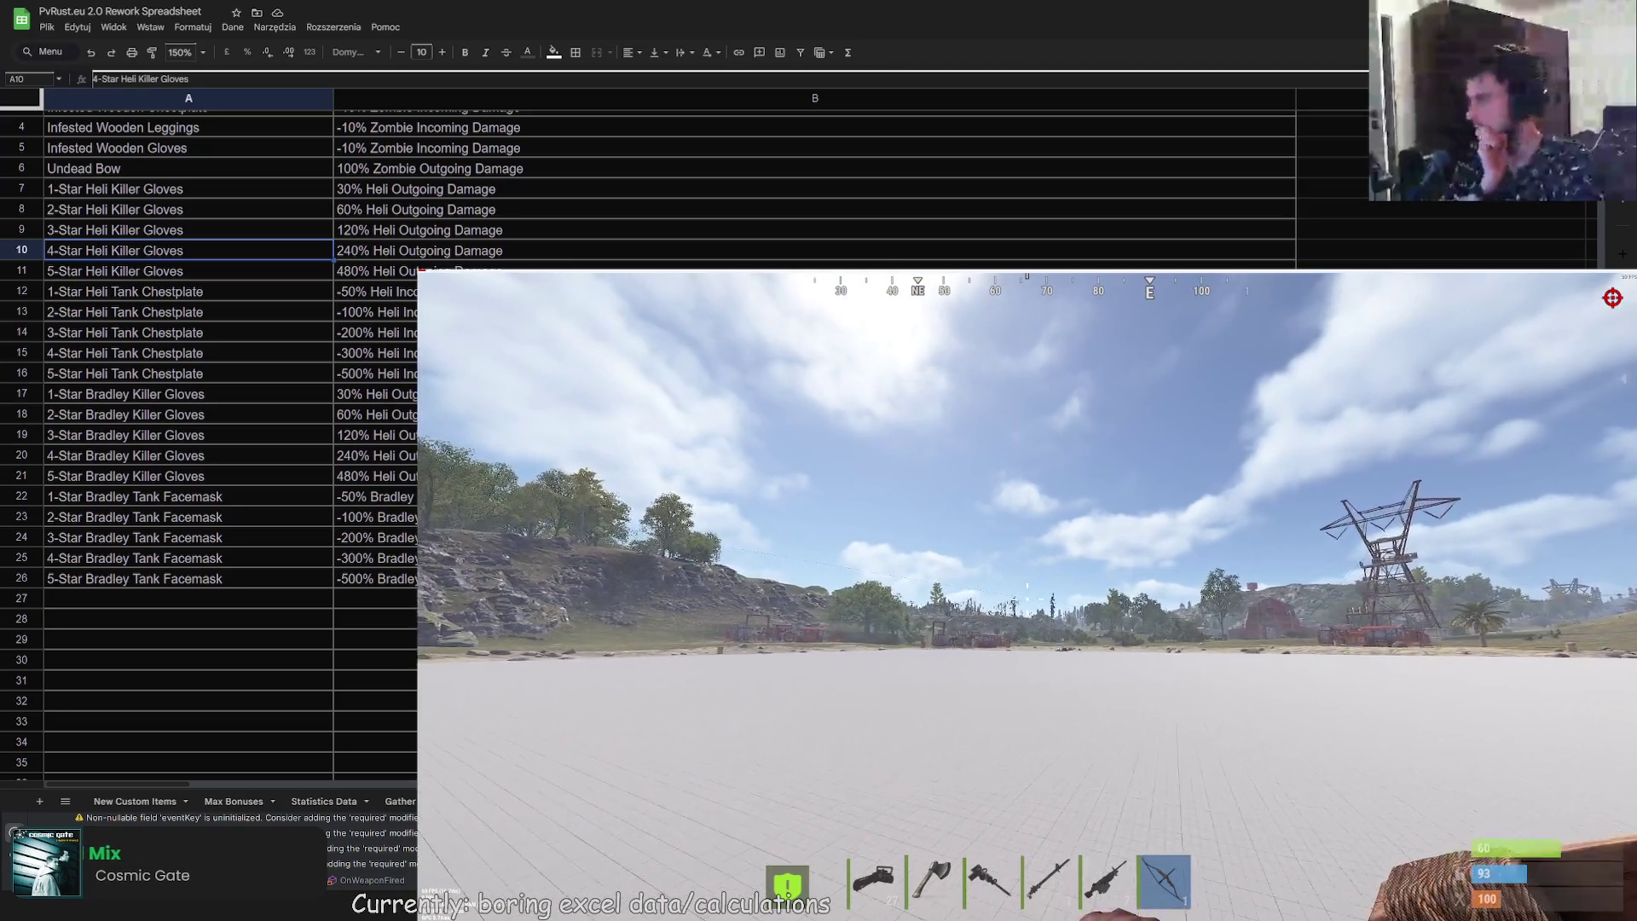
key(Return)
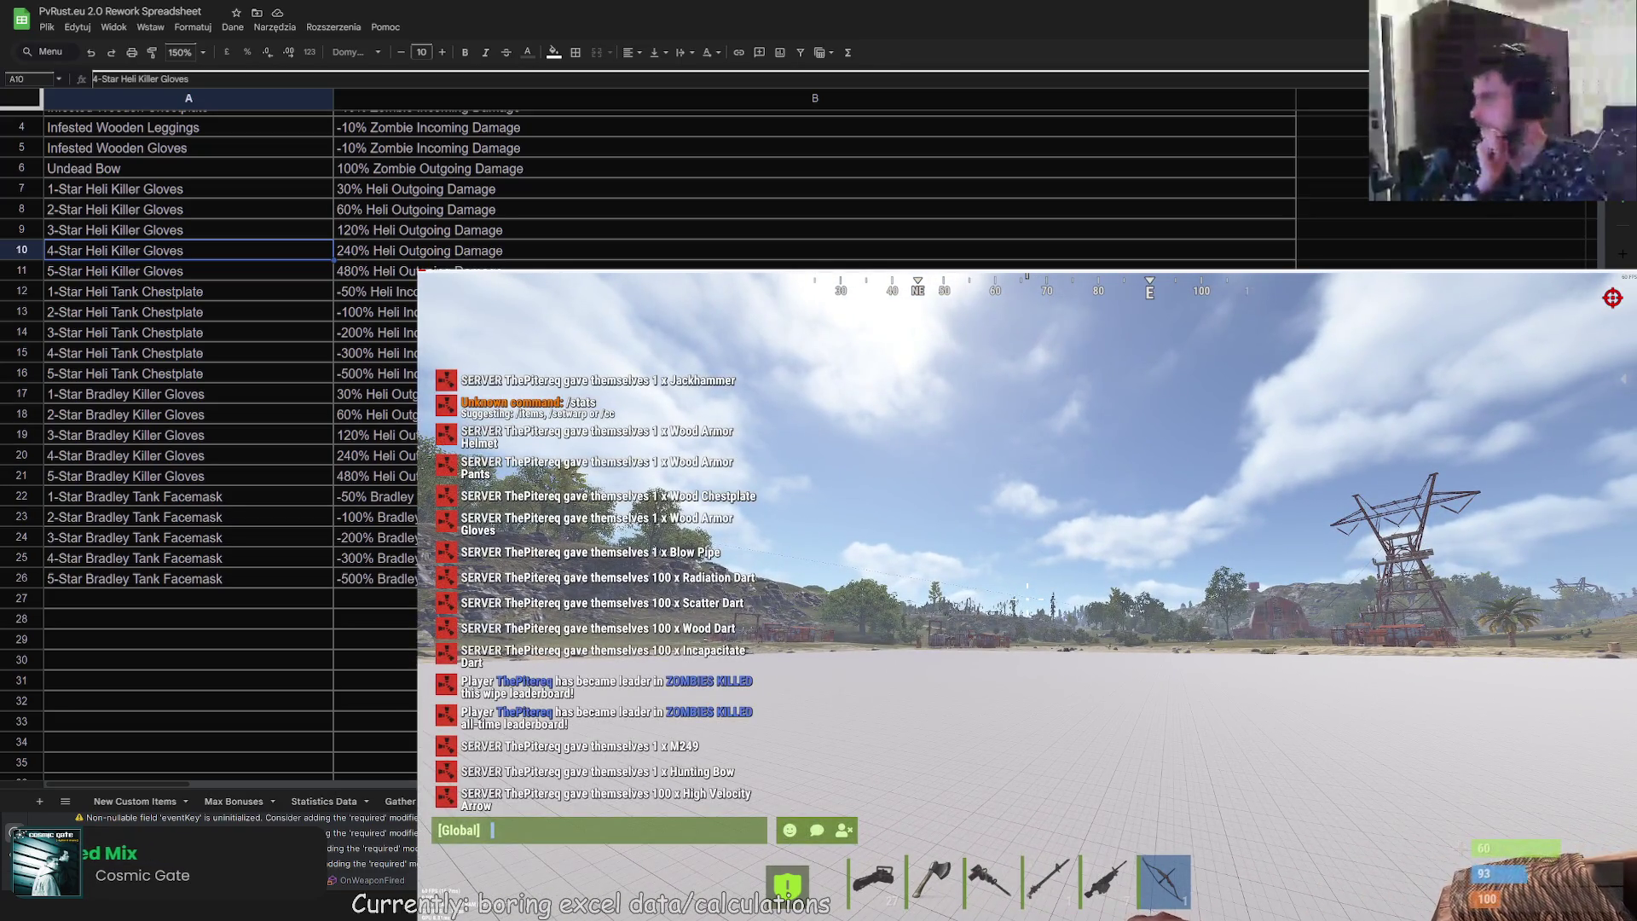